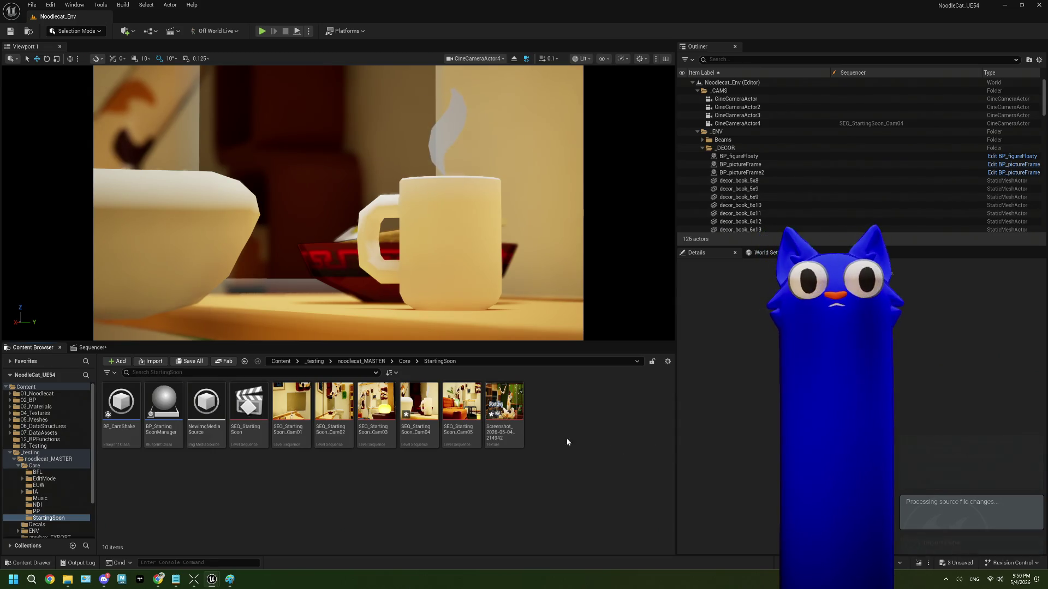
Step: Open the Screenshot texture from the StartingSoon folder in the Texture Editor
double_click(504, 408)
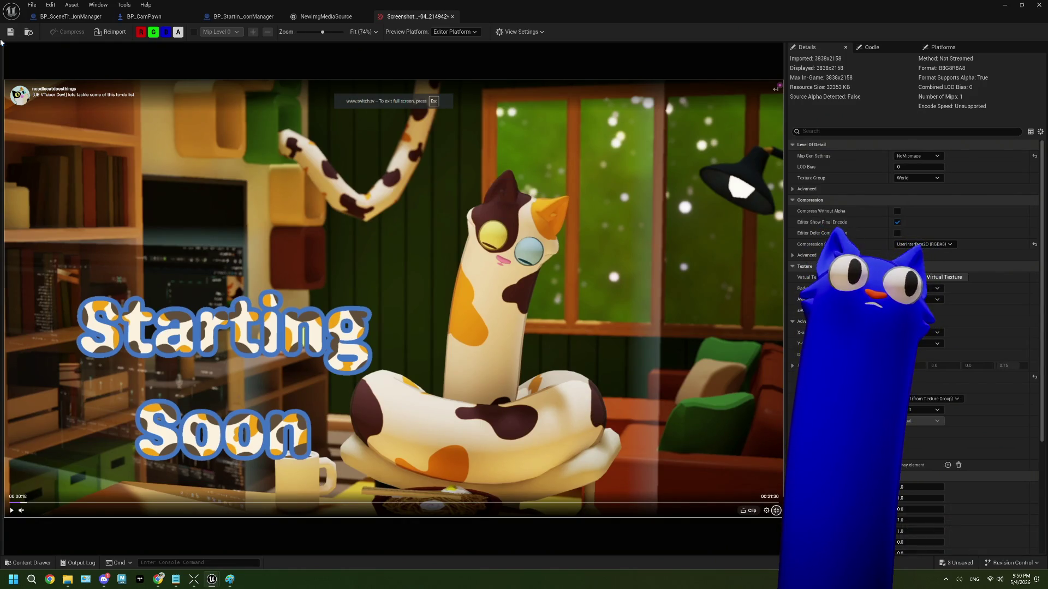
Step: Save the Screenshot texture and close the Screenshot and NewImgMediaSource editors
key("ctrl+s")
left_click(326, 16)
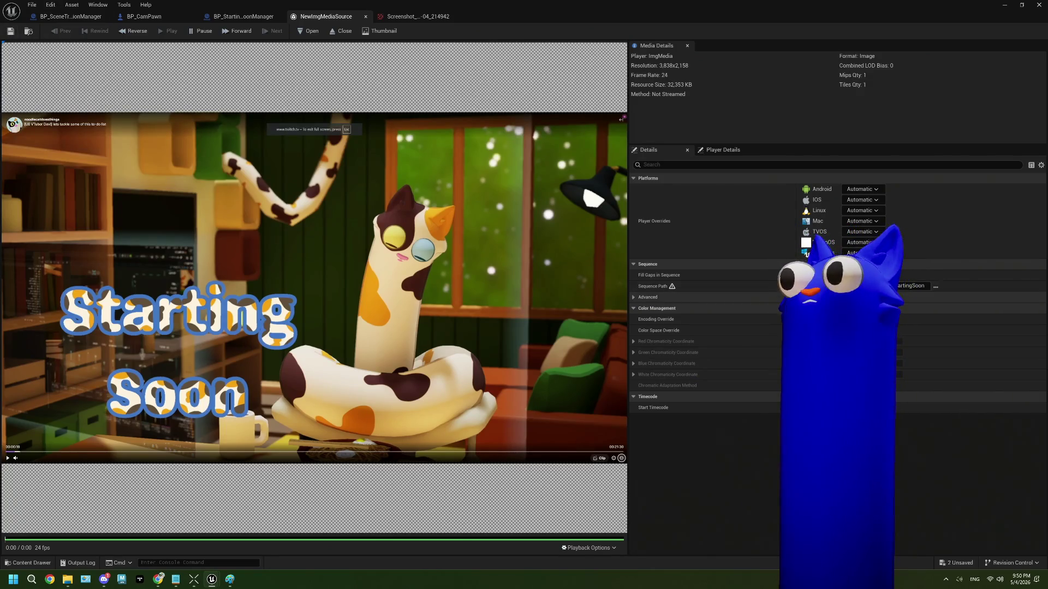
left_click(451, 20)
left_click(364, 17)
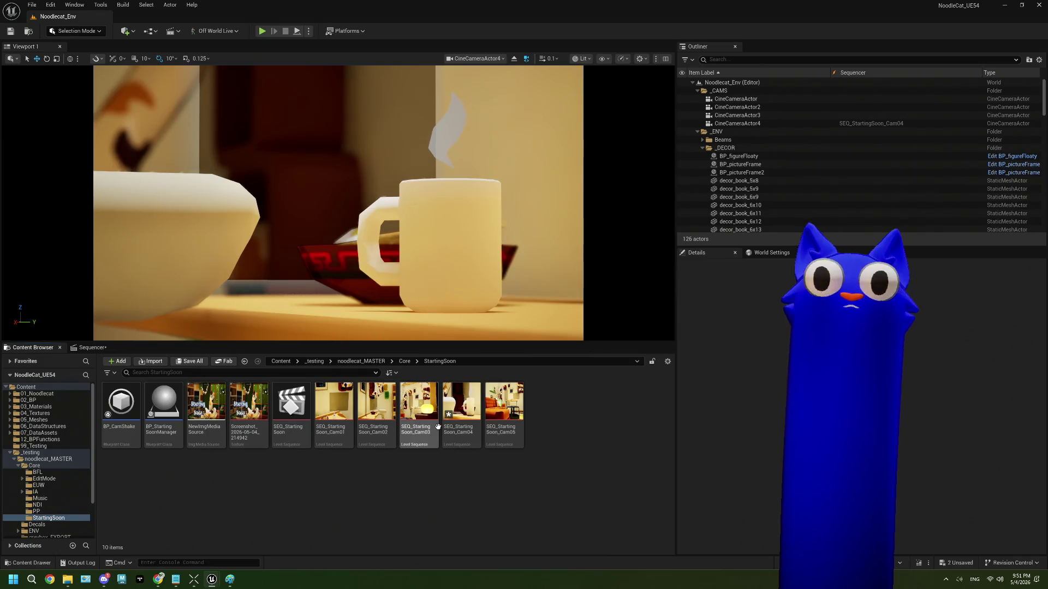
Step: In SEQ_StartingSoon_Cam04, put NewImgMediaSource on a Media track above Camera Cuts, stretched across the shot
double_click(461, 405)
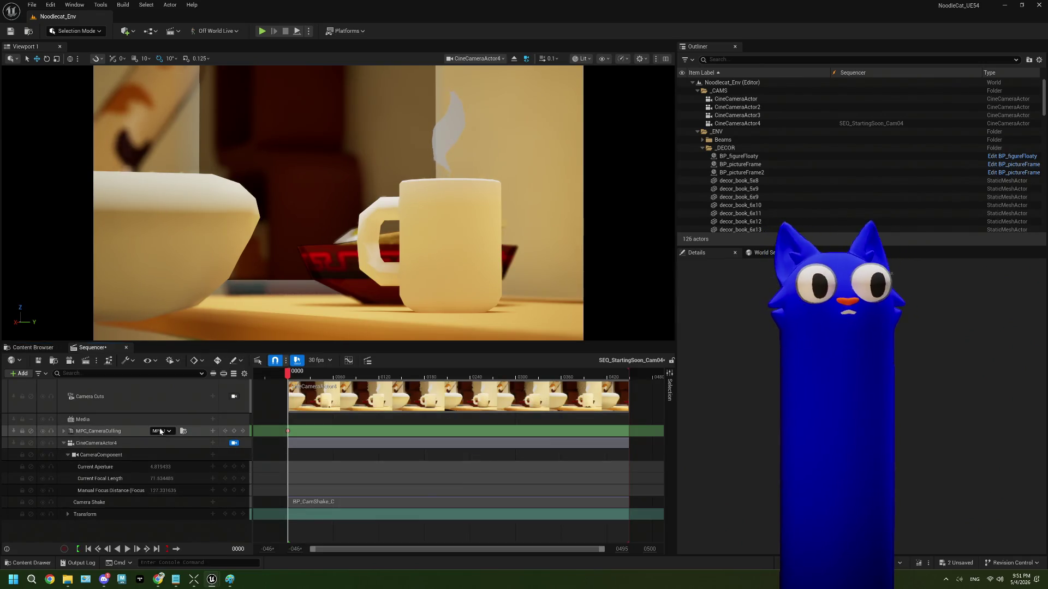
left_click(159, 421)
left_click(212, 419)
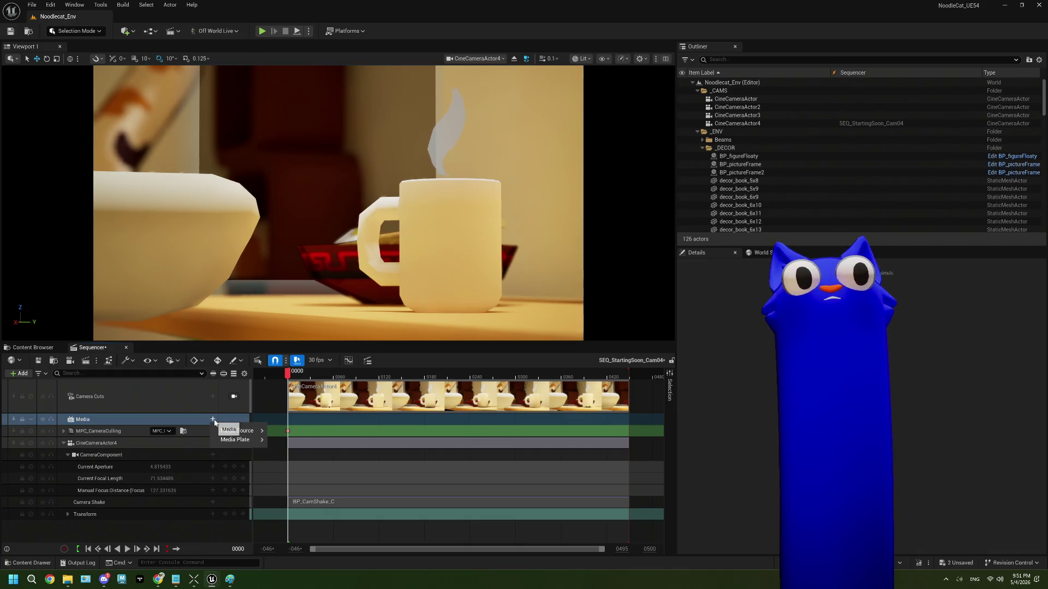
mouse_move(237, 431)
left_click(328, 464)
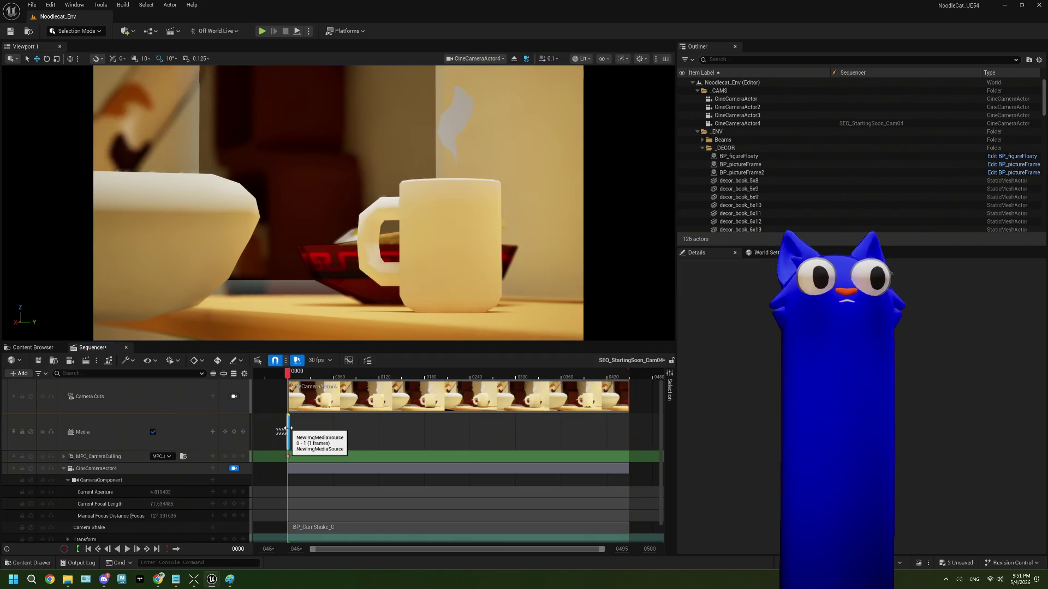
mouse_move(229, 428)
left_mouse_down()
mouse_move(226, 411)
mouse_move(189, 384)
left_mouse_up()
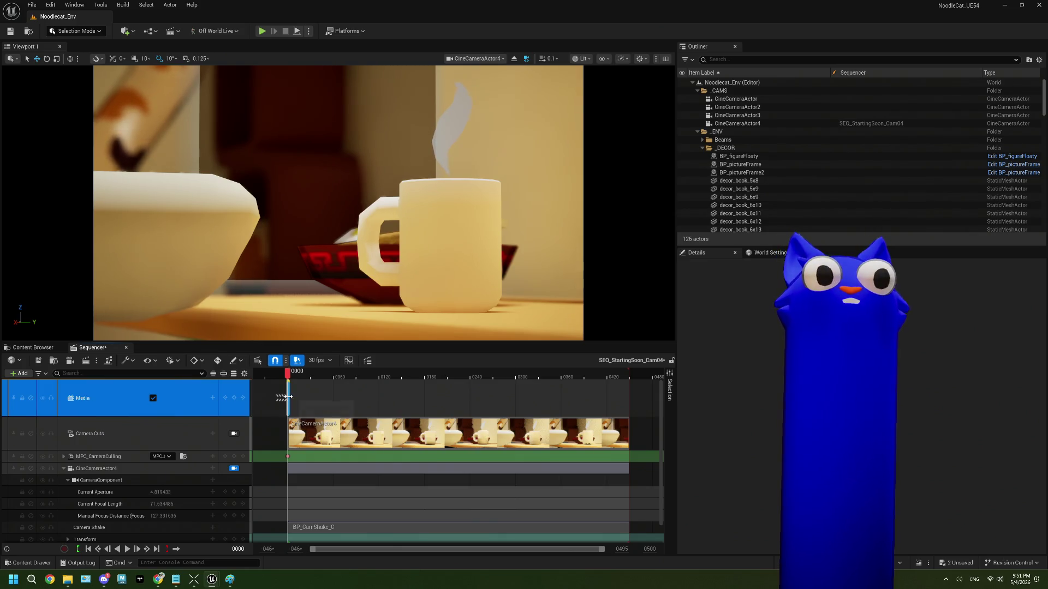
left_click_drag(295, 398, 631, 388)
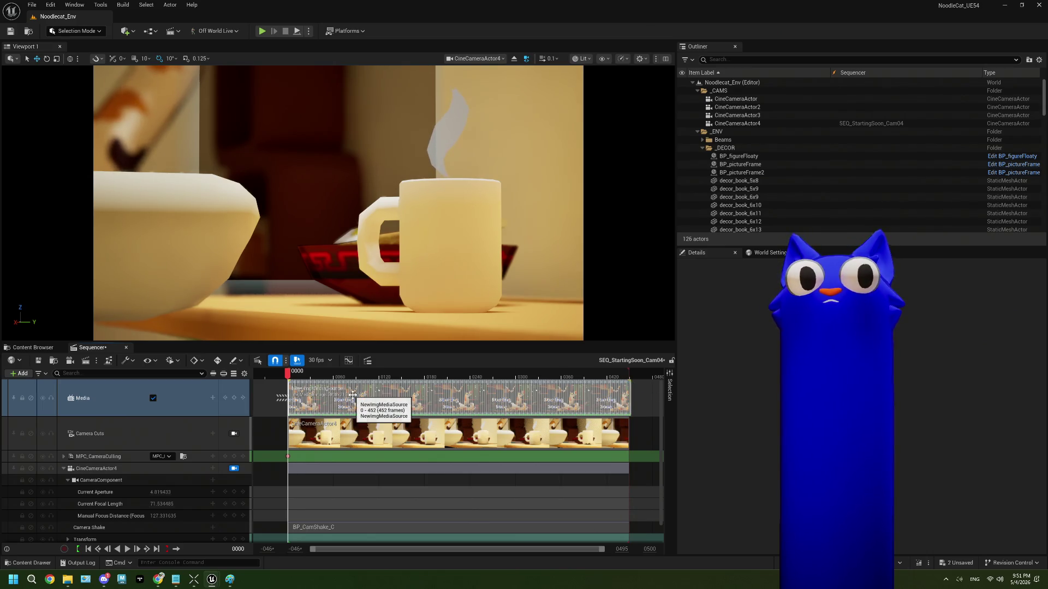
Step: Preview the sequence with the media playing and toggle the Media track off and back on
left_click(294, 374)
mouse_move(295, 374)
left_mouse_down()
mouse_move(607, 375)
mouse_move(320, 378)
left_mouse_up()
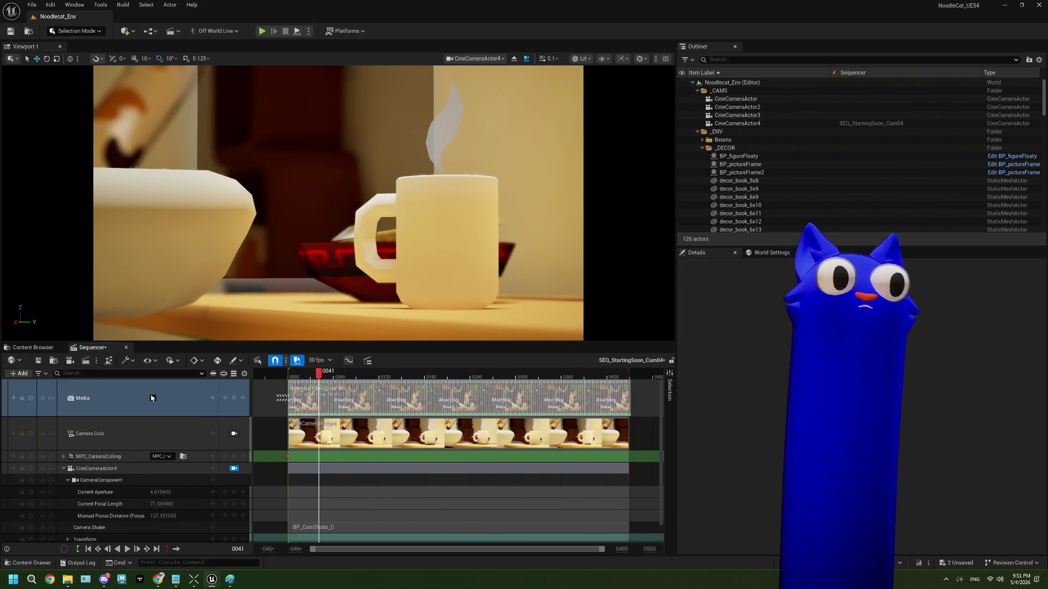
left_click(153, 401)
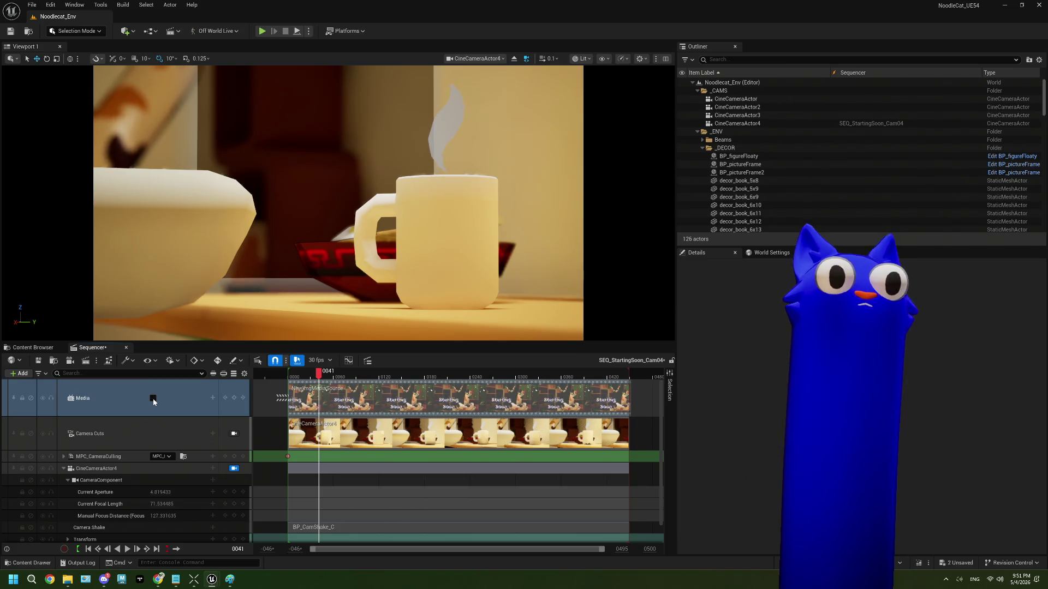
left_click(154, 399)
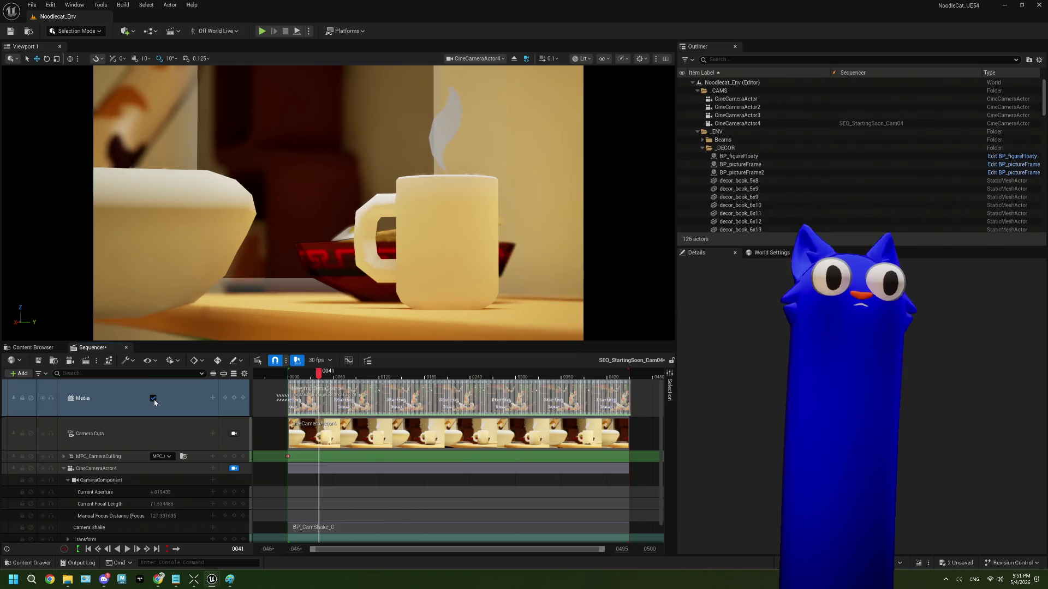
right_click(302, 402)
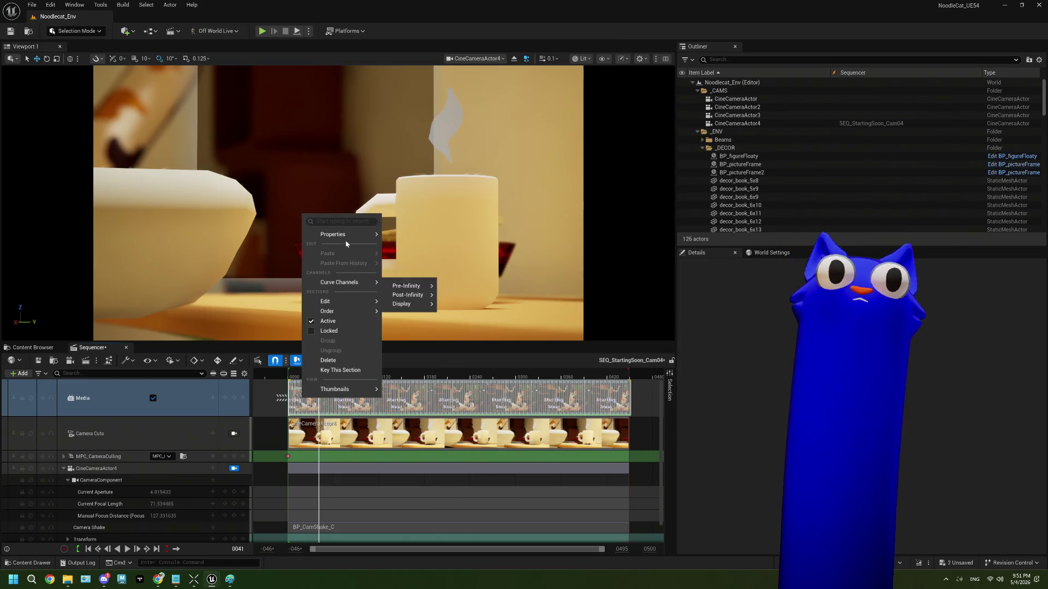
Step: Check the media section's Media Texture options, leave it as None, and return to the Content Browser
mouse_move(352, 234)
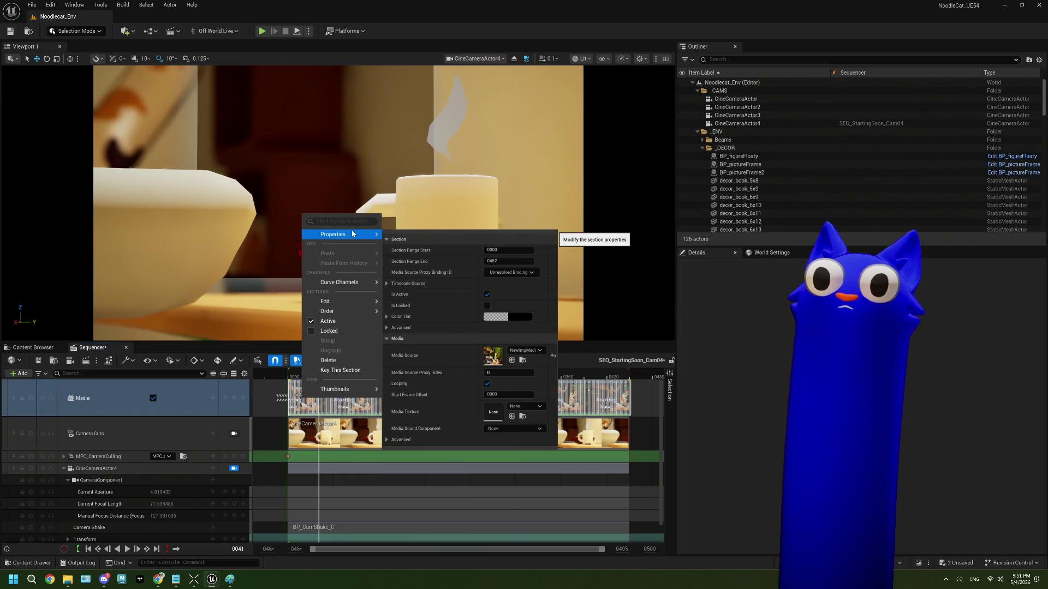
left_click(520, 410)
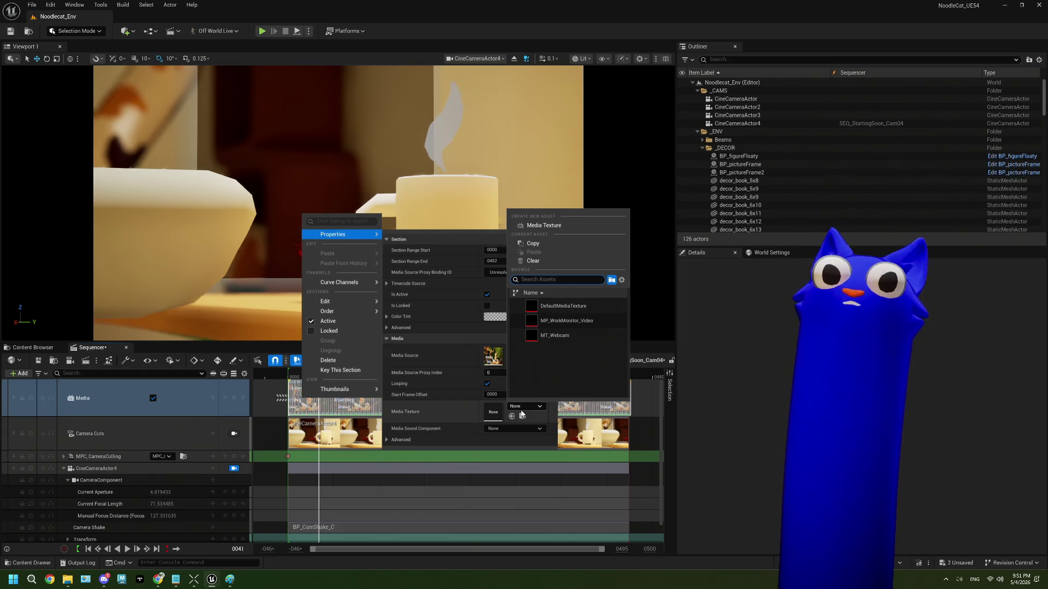
left_click(522, 413)
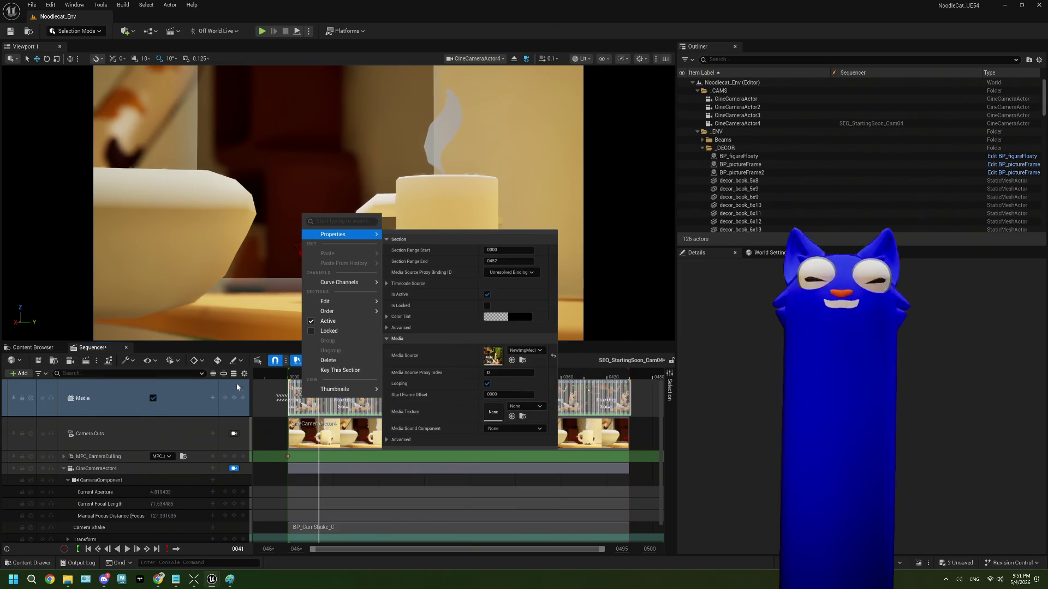
left_click(23, 349)
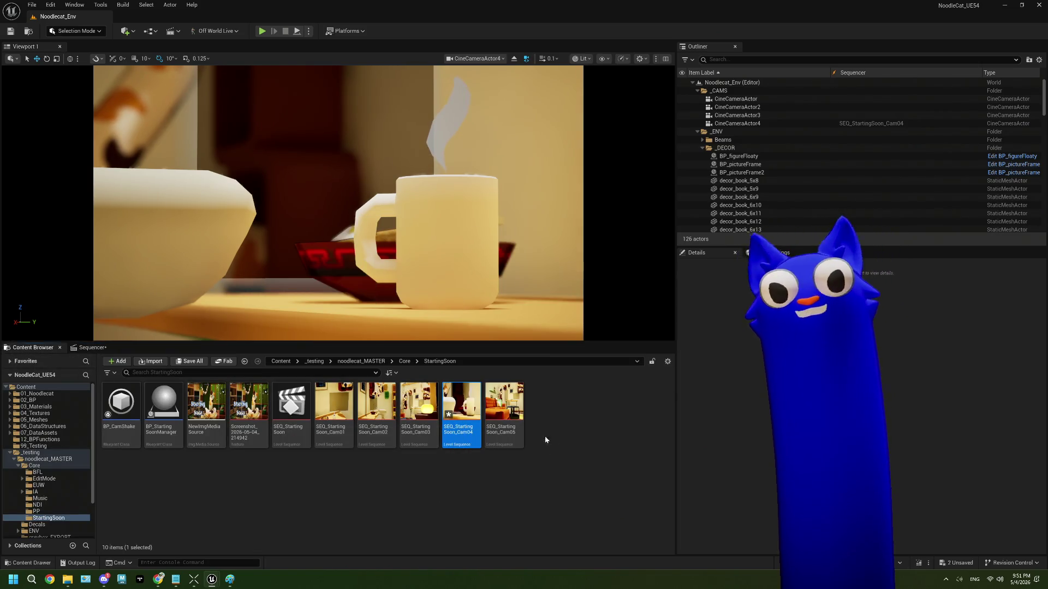
left_click(520, 416)
right_click(522, 415)
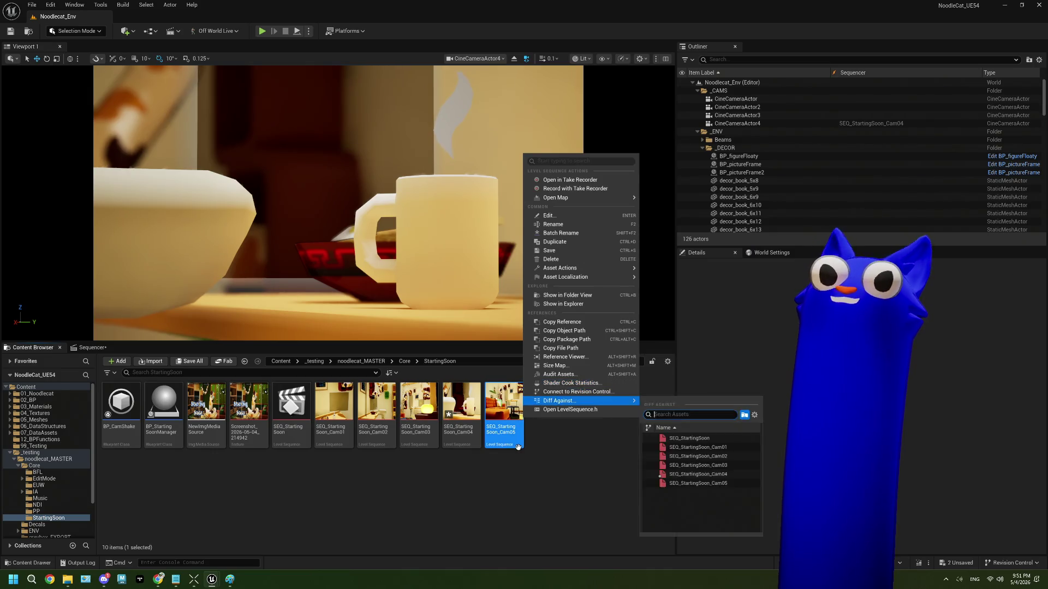
right_click(253, 407)
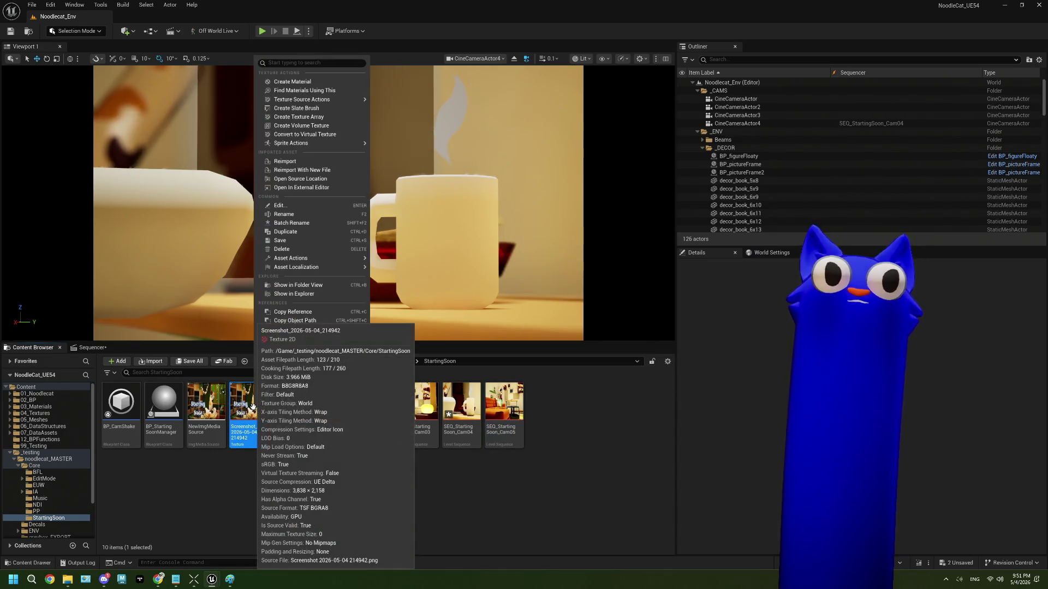
mouse_move(317, 143)
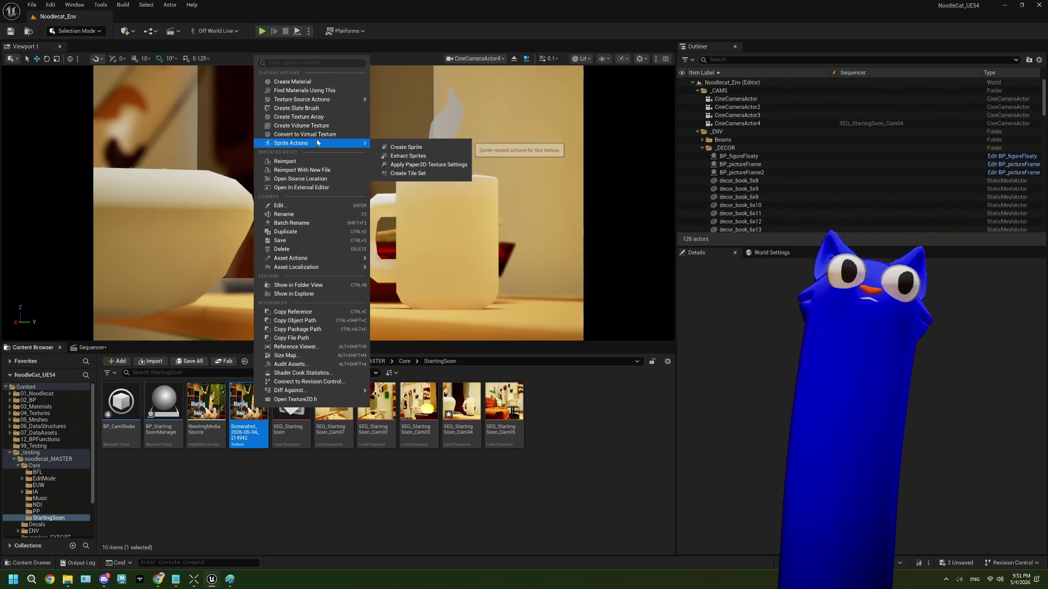
mouse_move(322, 101)
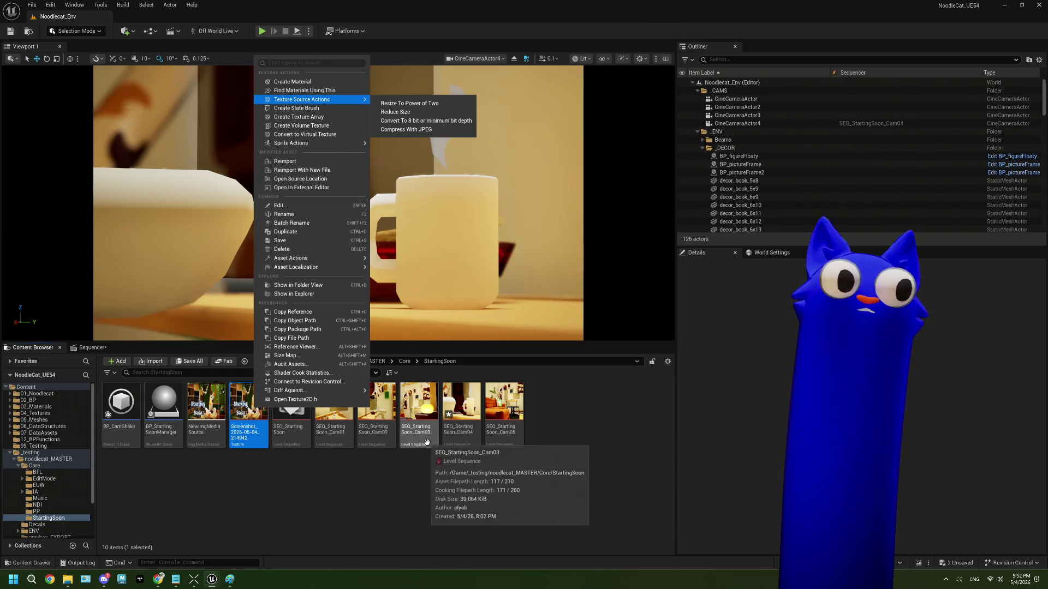
left_click(424, 469)
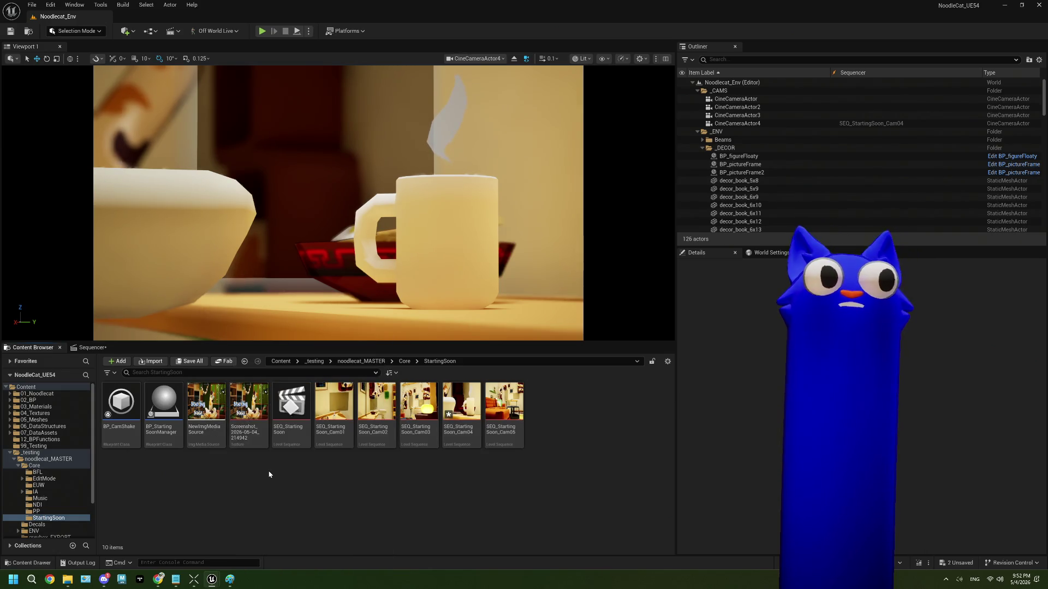
Step: Create a Media Texture asset named NewMediaTexture in the StartingSoon folder and open it
right_click(269, 475)
type("meid")
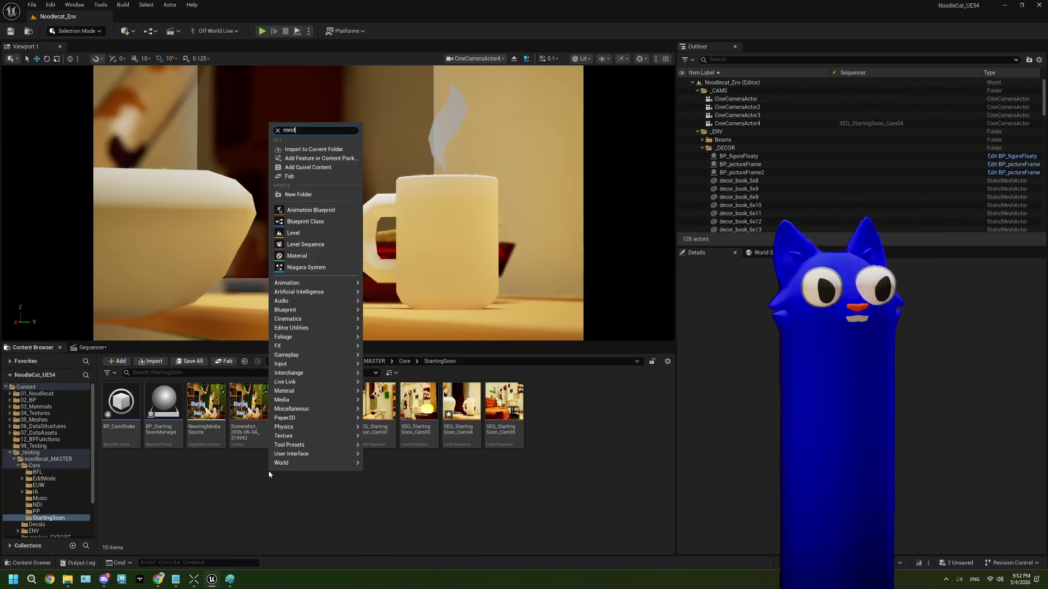
key("Escape")
right_click(269, 474)
type("mediate")
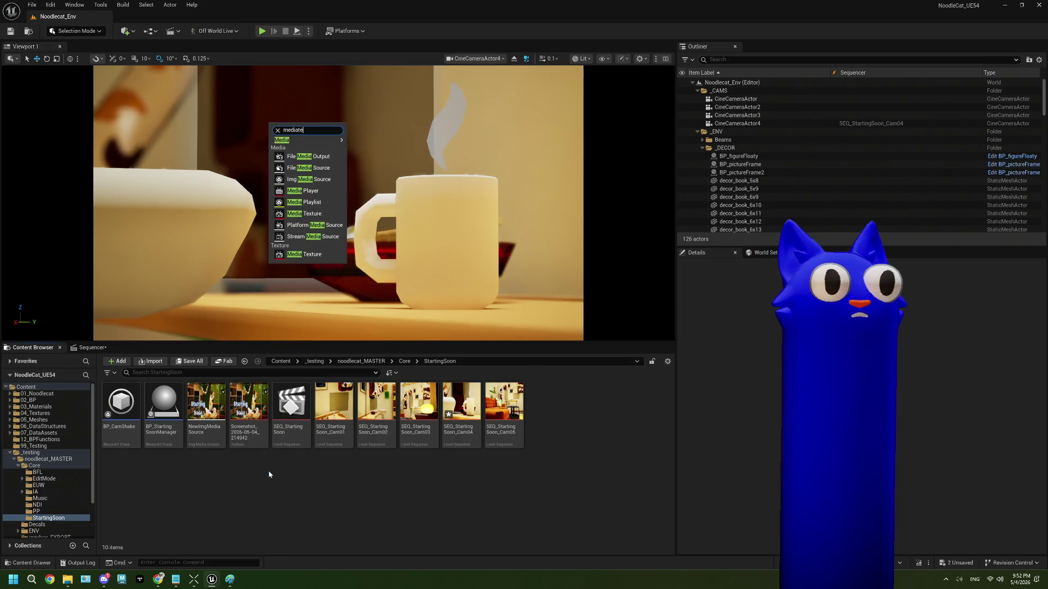
key("BackSpace")
key("BackSpace")
type("te")
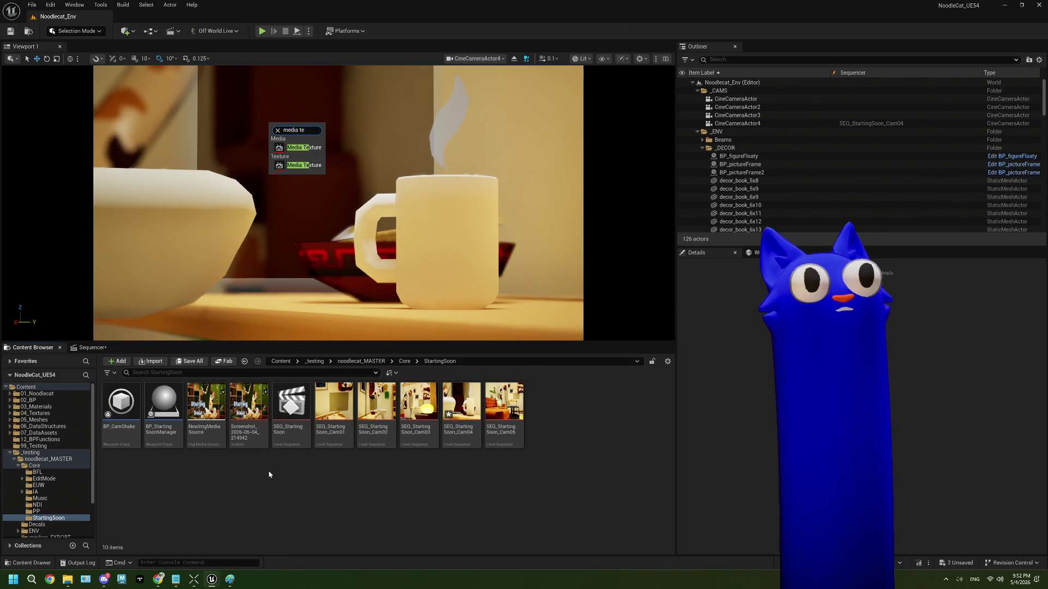
left_click(300, 148)
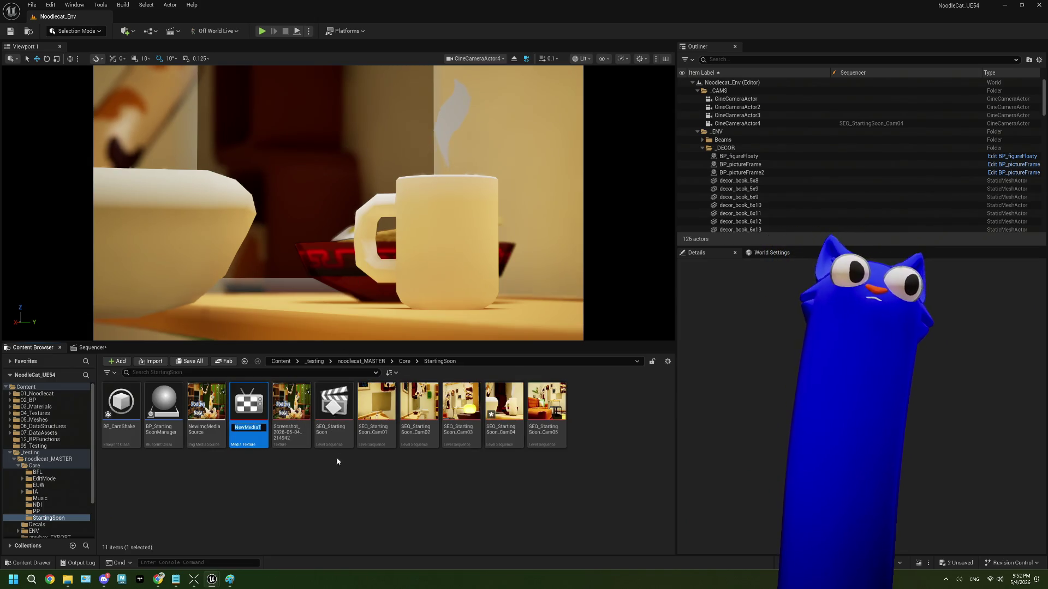
key("Return")
double_click(253, 433)
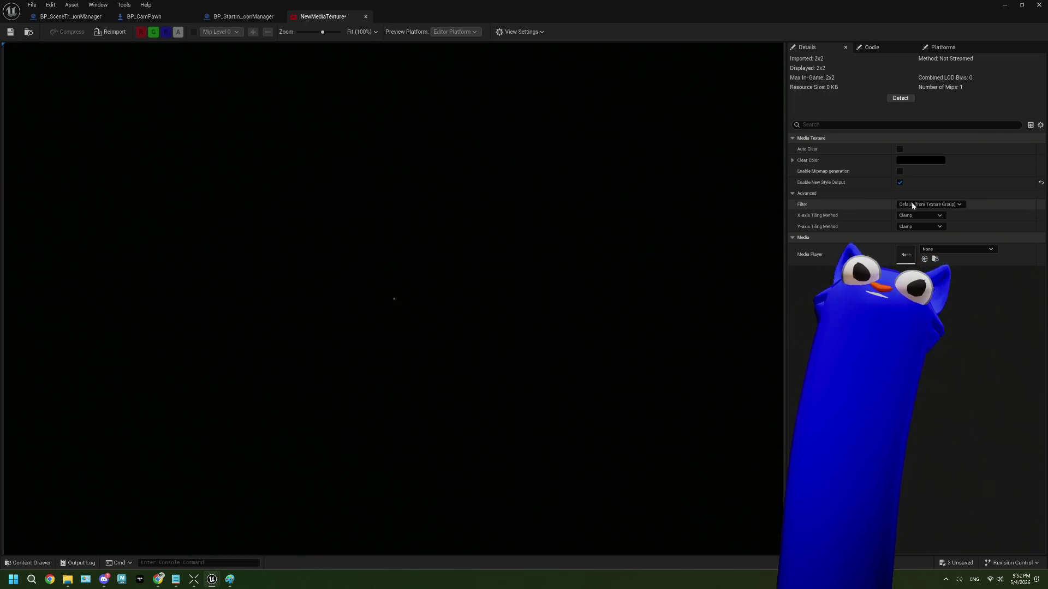
Step: Create and save a new NewMediaPlayer asset as the media player for NewMediaTexture
left_click(937, 249)
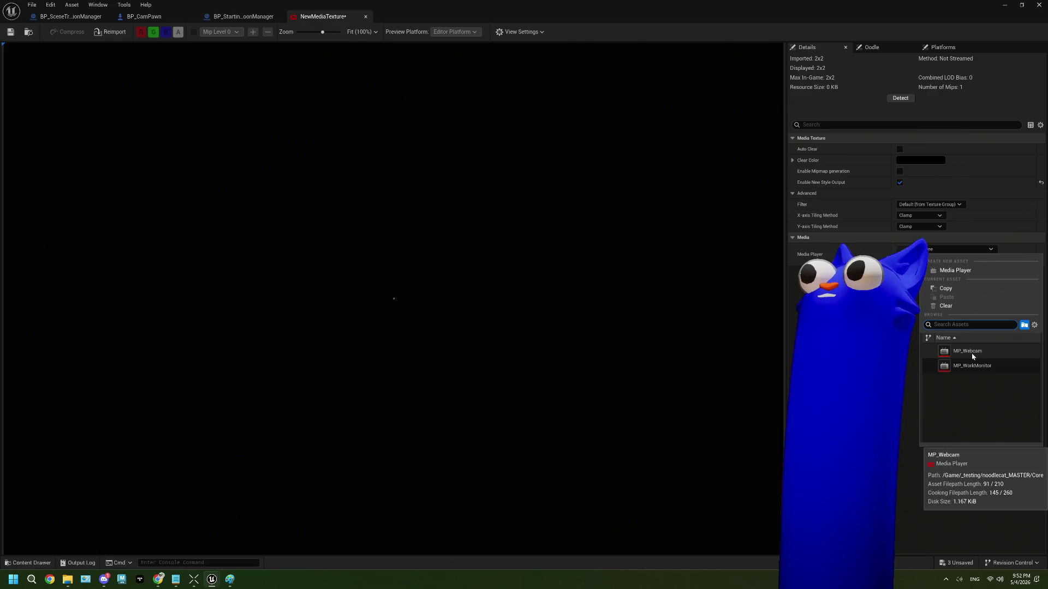
left_click(955, 270)
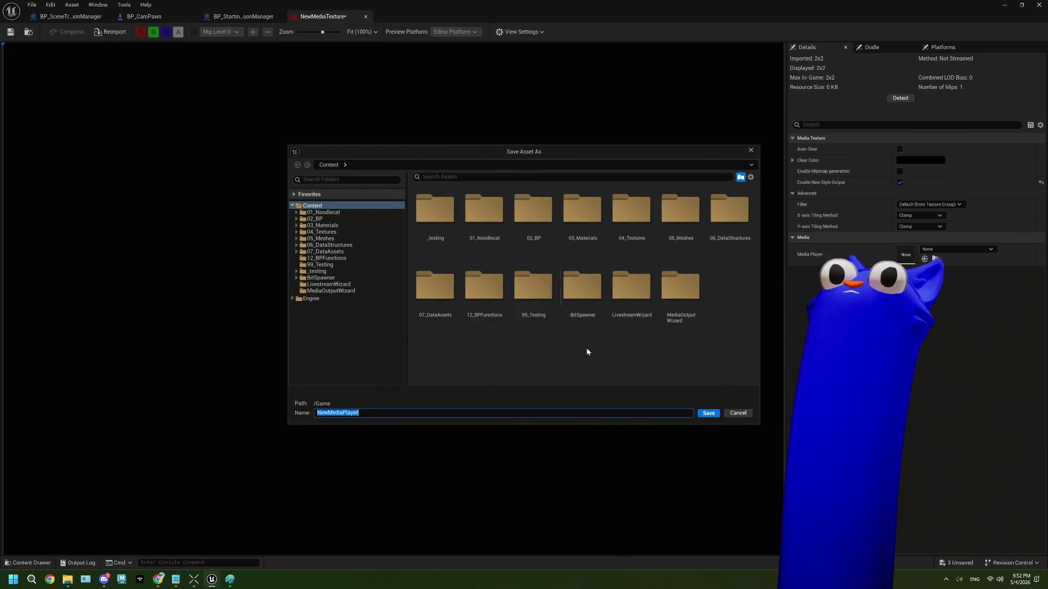
left_click(709, 413)
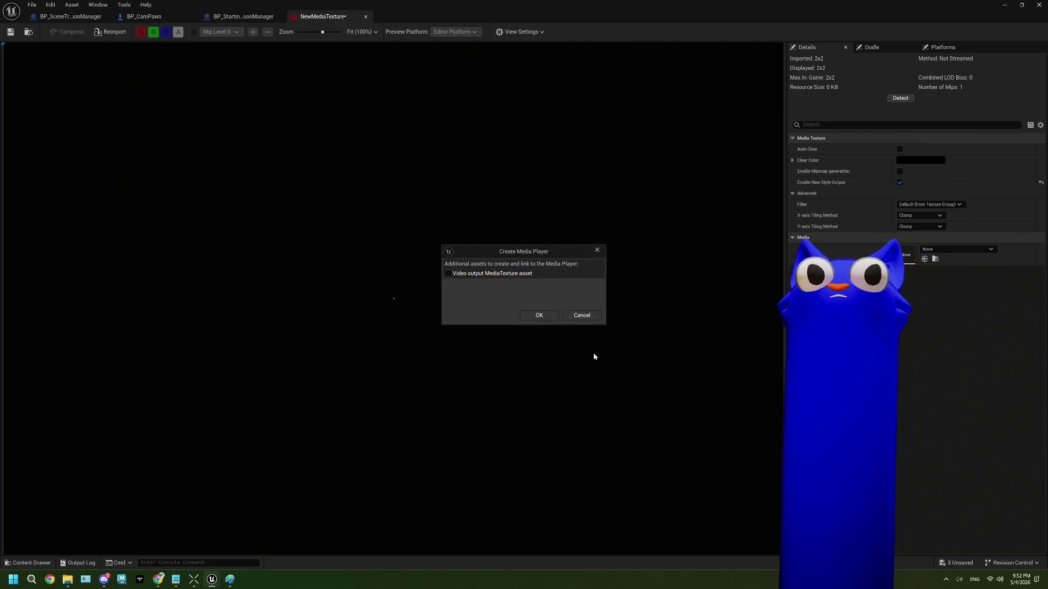
left_click(547, 321)
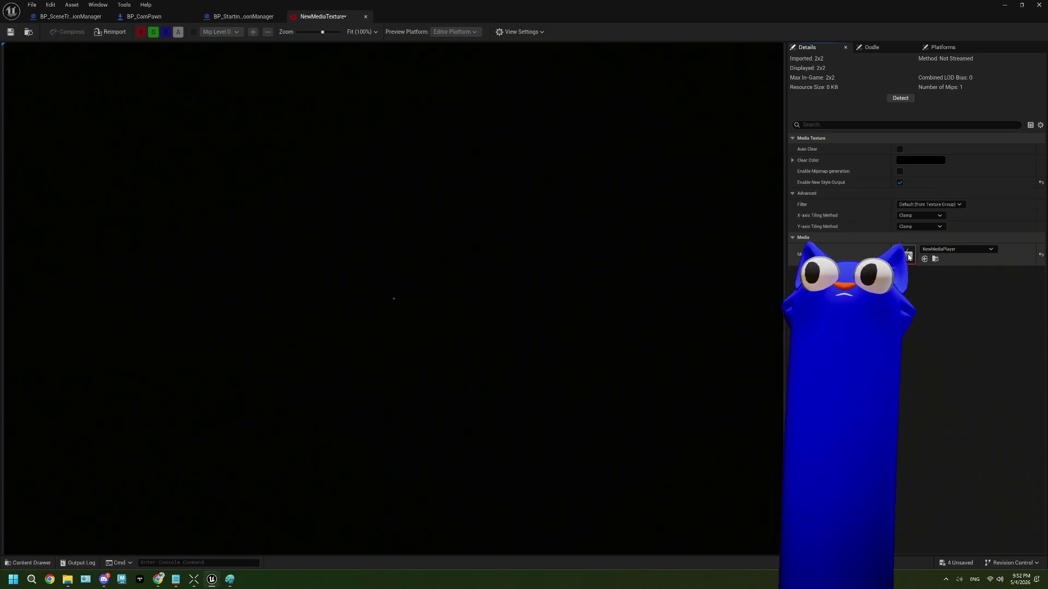
Step: Load NewImgMediaSource in NewMediaPlayer, save the player and texture, and return to the level editor
double_click(909, 257)
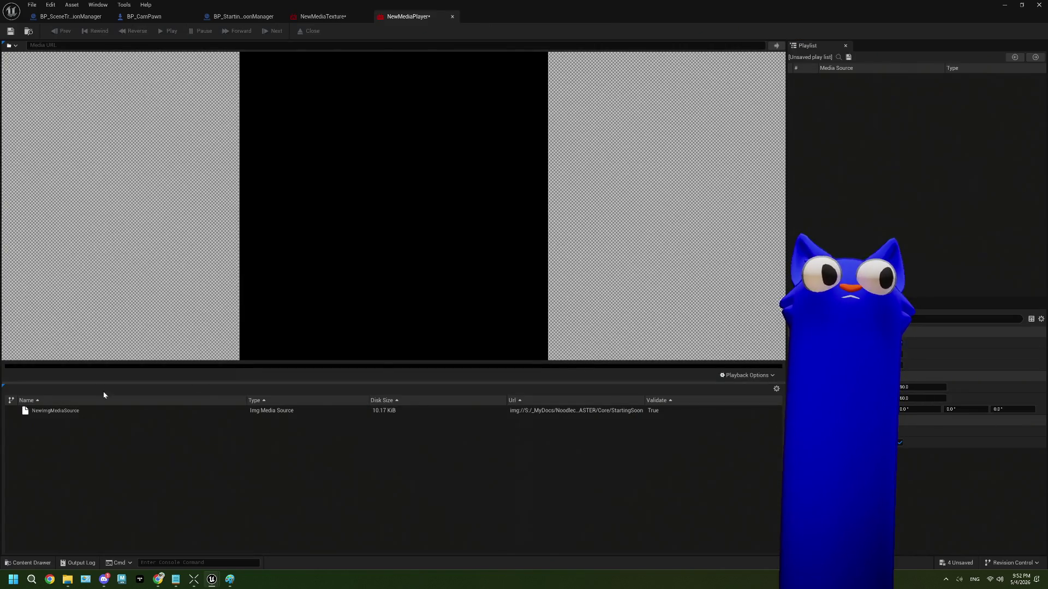
double_click(87, 410)
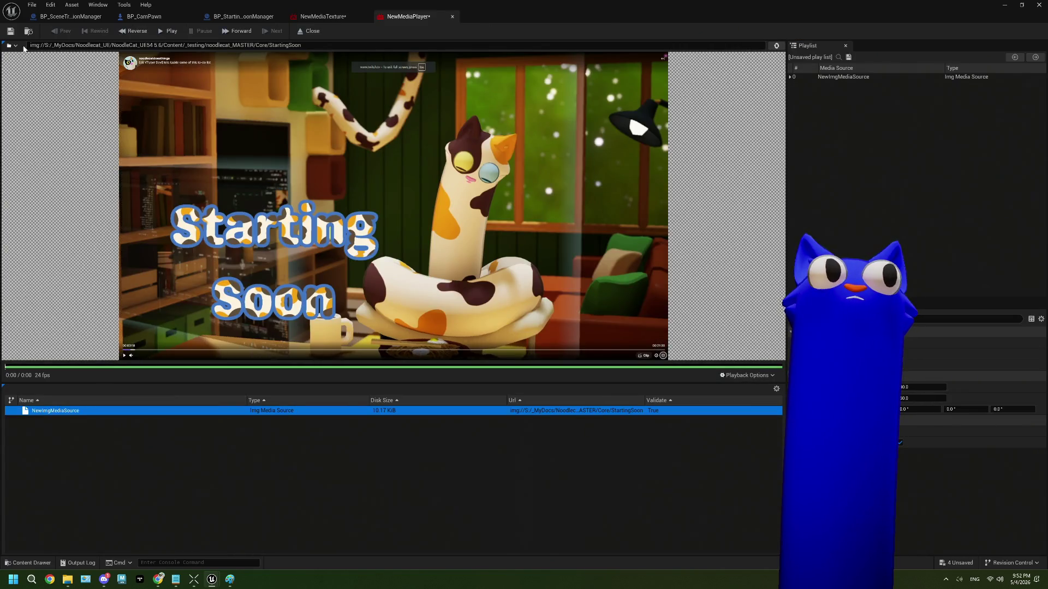
left_click(11, 31)
left_click(322, 16)
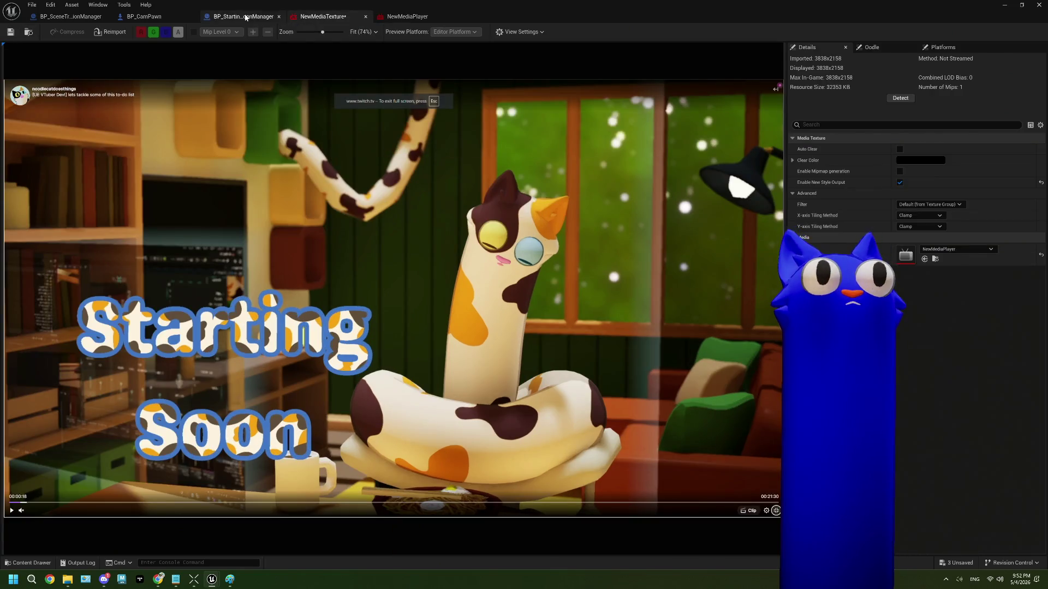
left_click(10, 31)
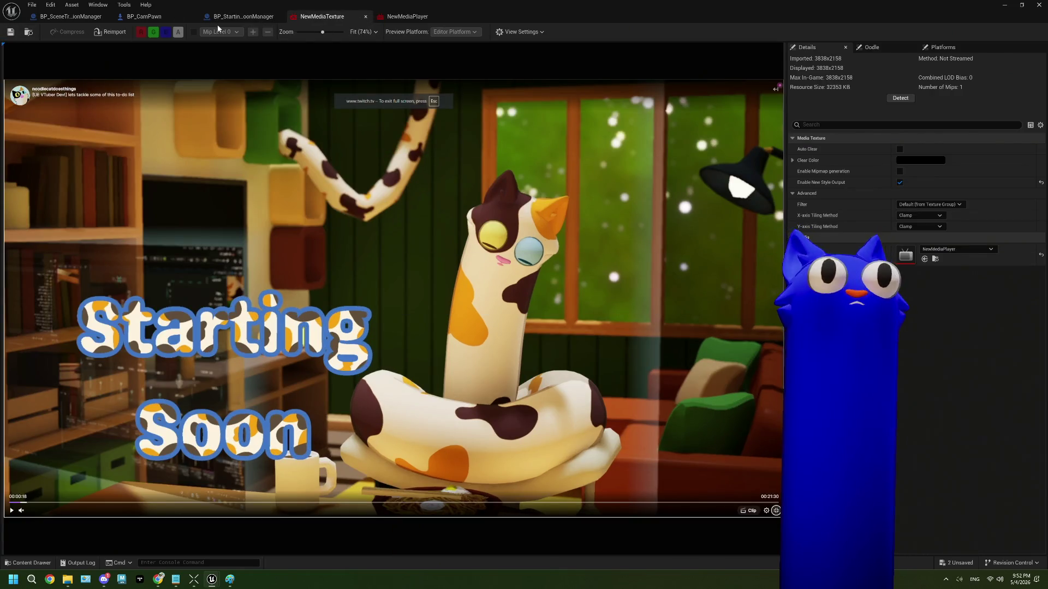
left_click(144, 16)
left_click(243, 16)
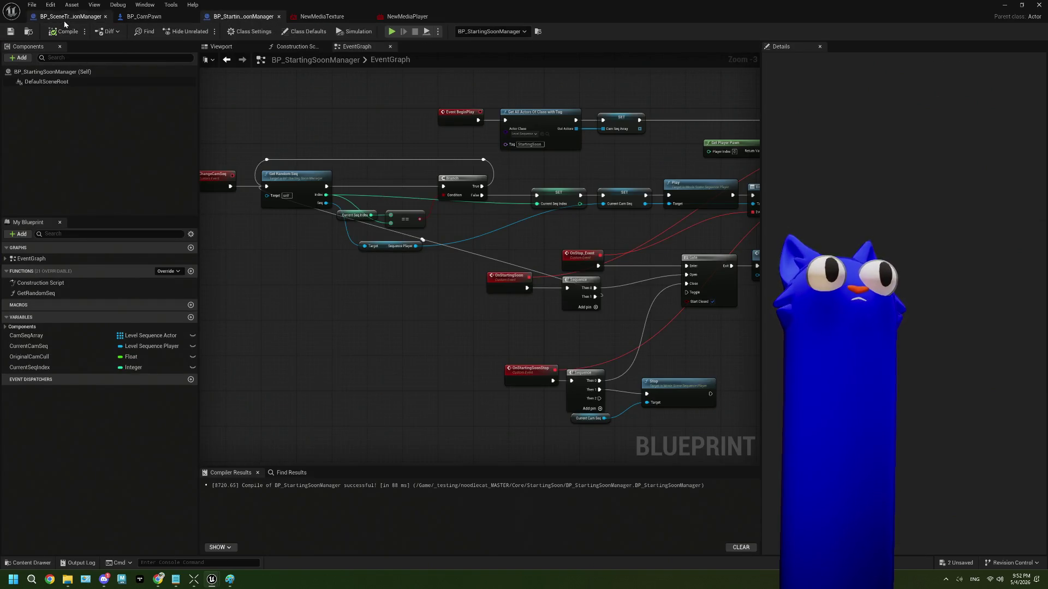
key("alt+Tab")
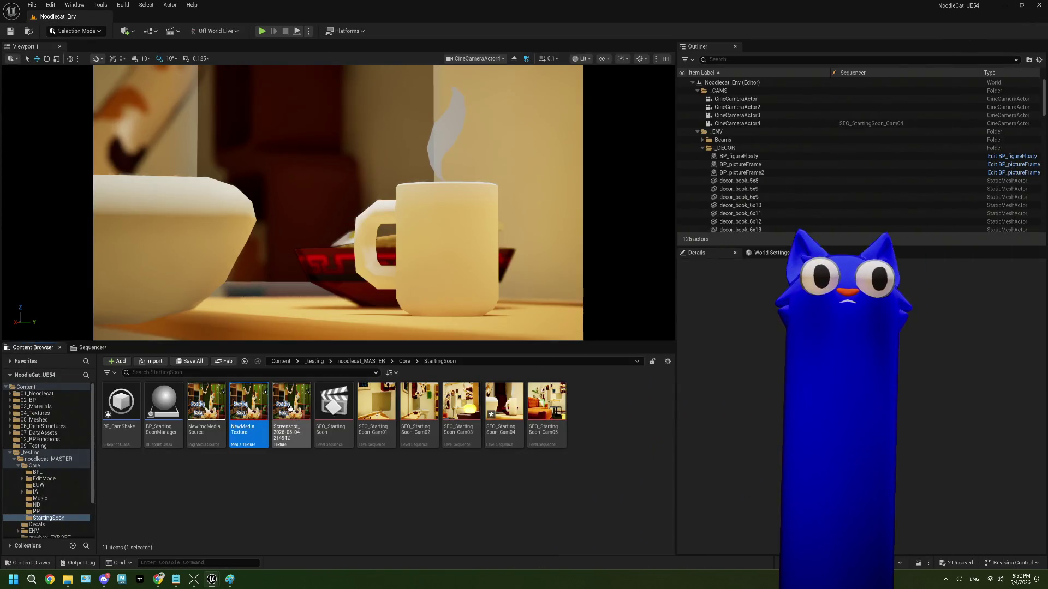
Step: Open SEQ_StartingSoon_Cam04 and set its media section's Media Texture to NewMediaTexture
double_click(503, 407)
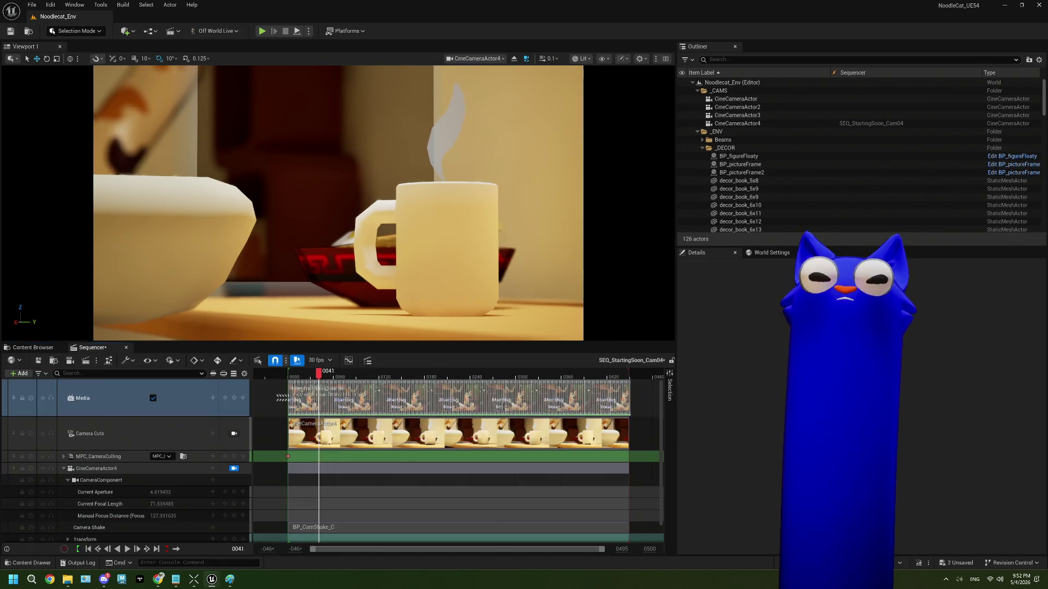
right_click(366, 426)
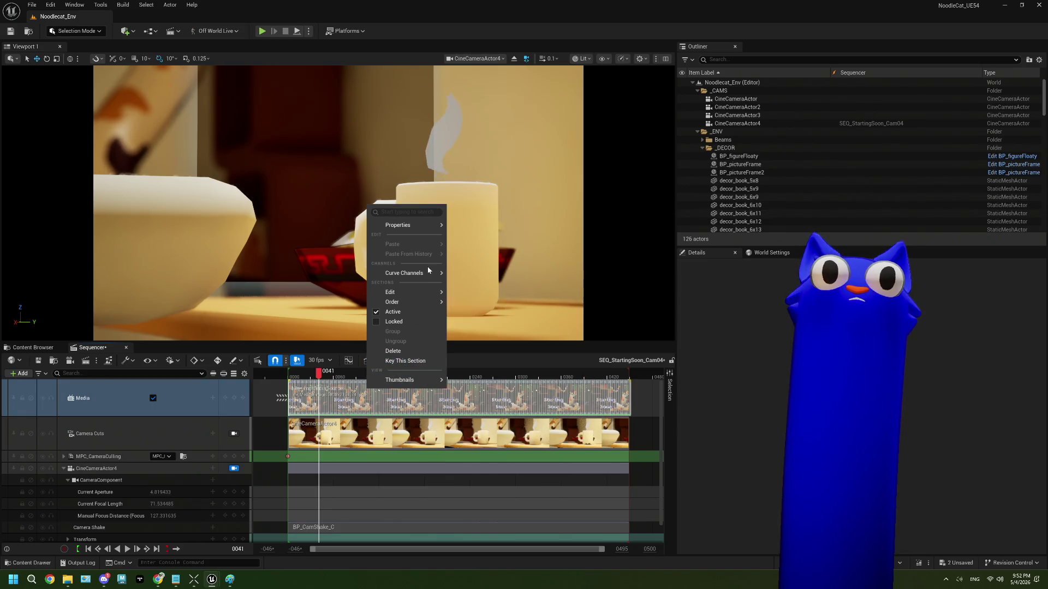
mouse_move(409, 225)
left_click(587, 398)
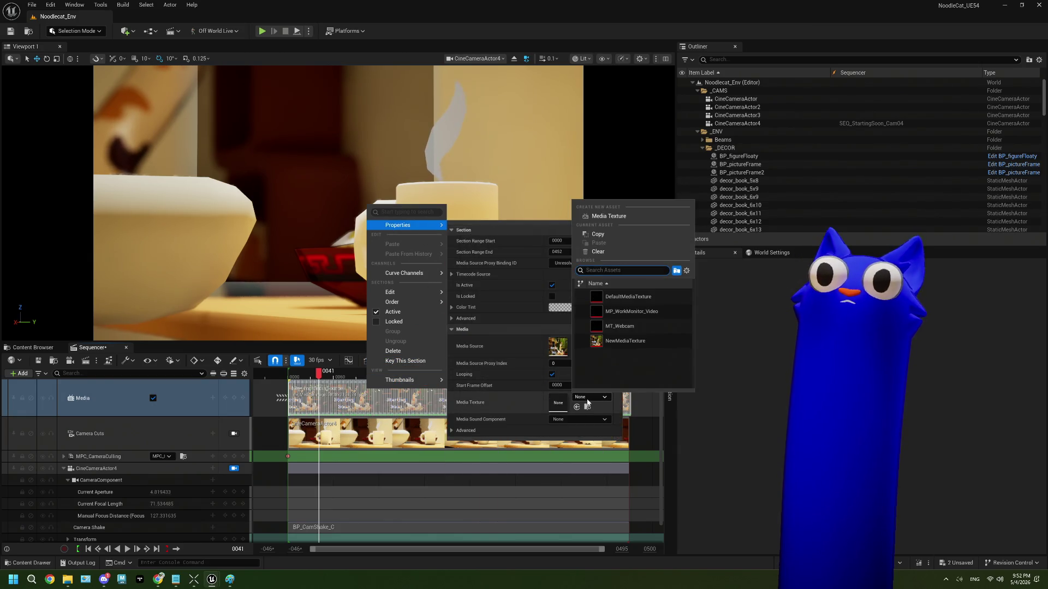
left_click(626, 343)
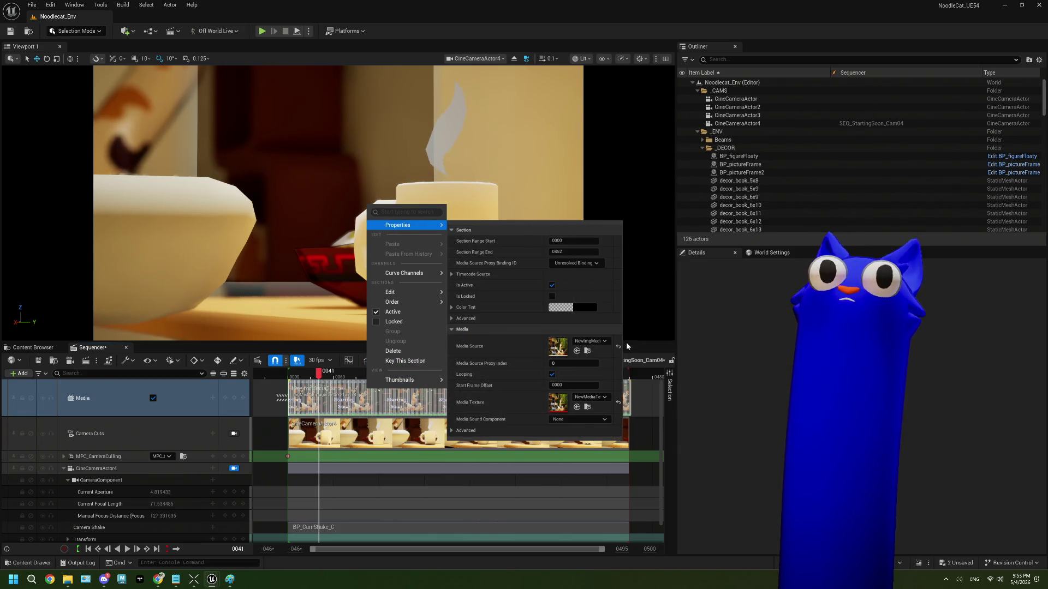
left_click(714, 379)
right_click(191, 391)
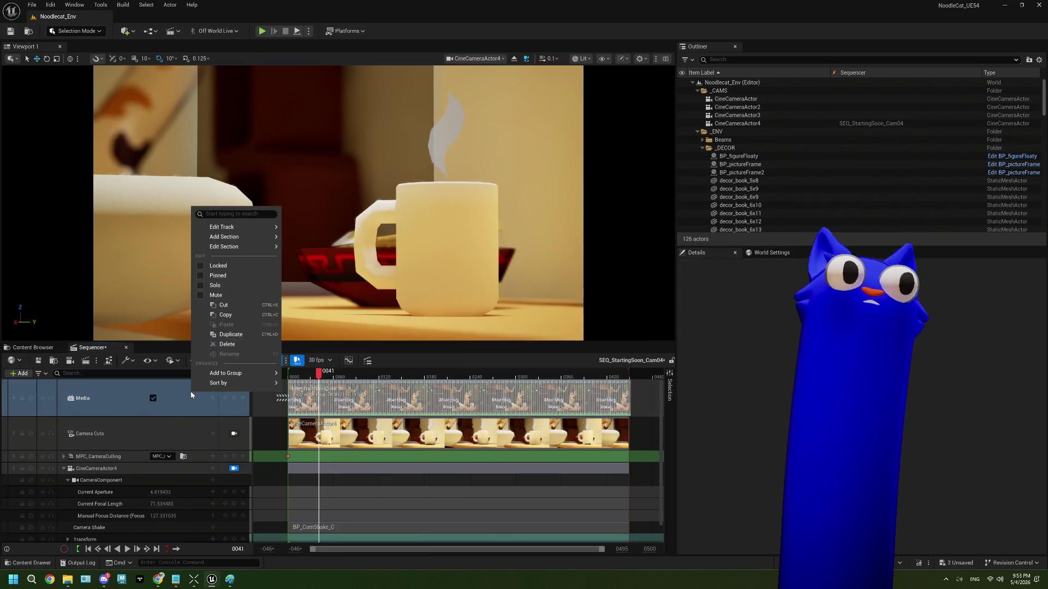
Step: Delete the old Media track and add a fresh, empty Media track to the sequence
mouse_move(221, 383)
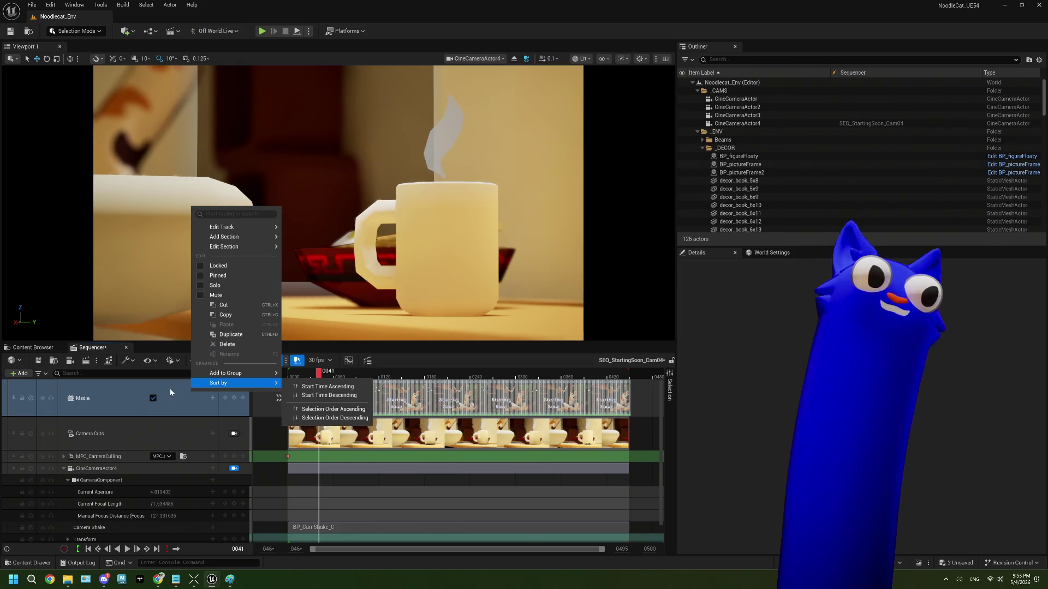
left_click(228, 343)
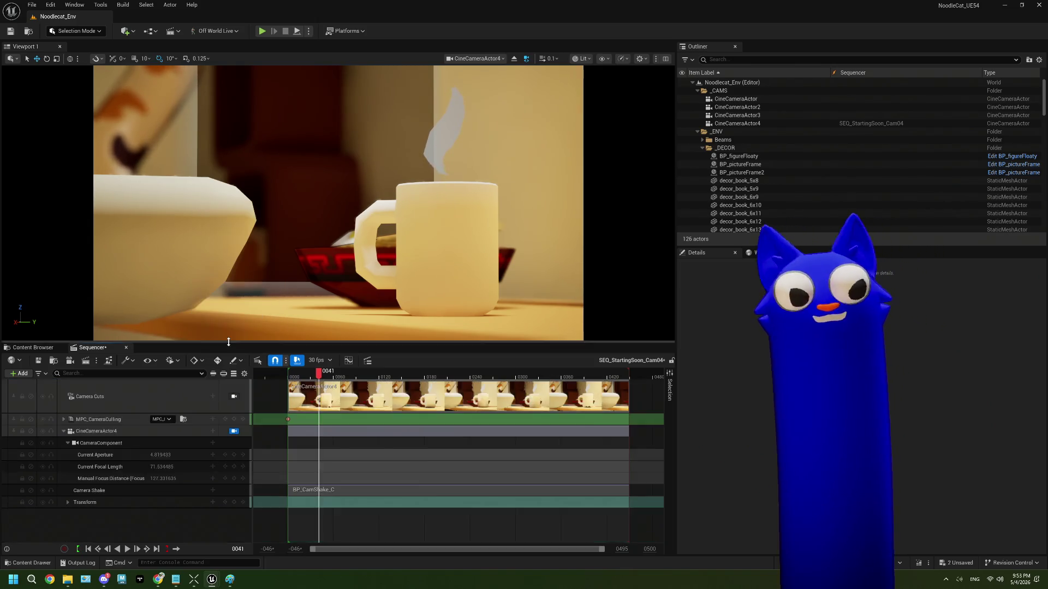
right_click(192, 526)
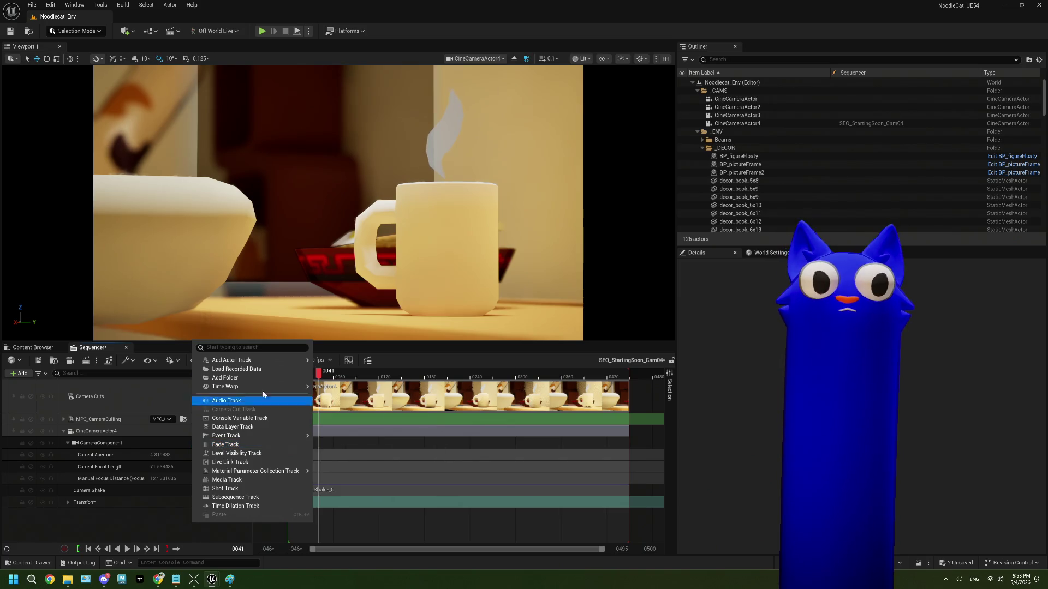
left_click(265, 480)
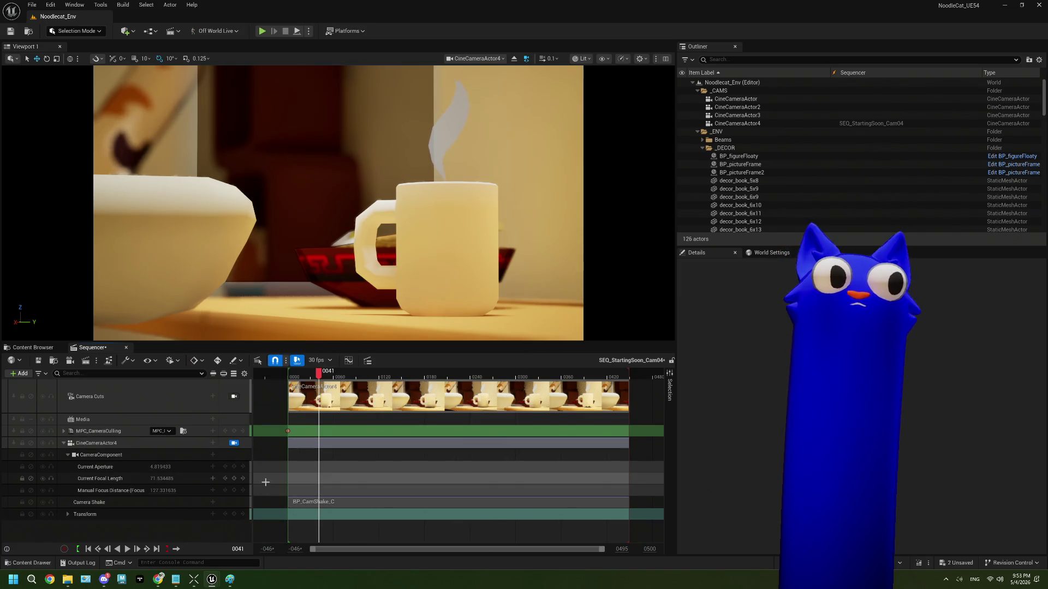
left_click(188, 424)
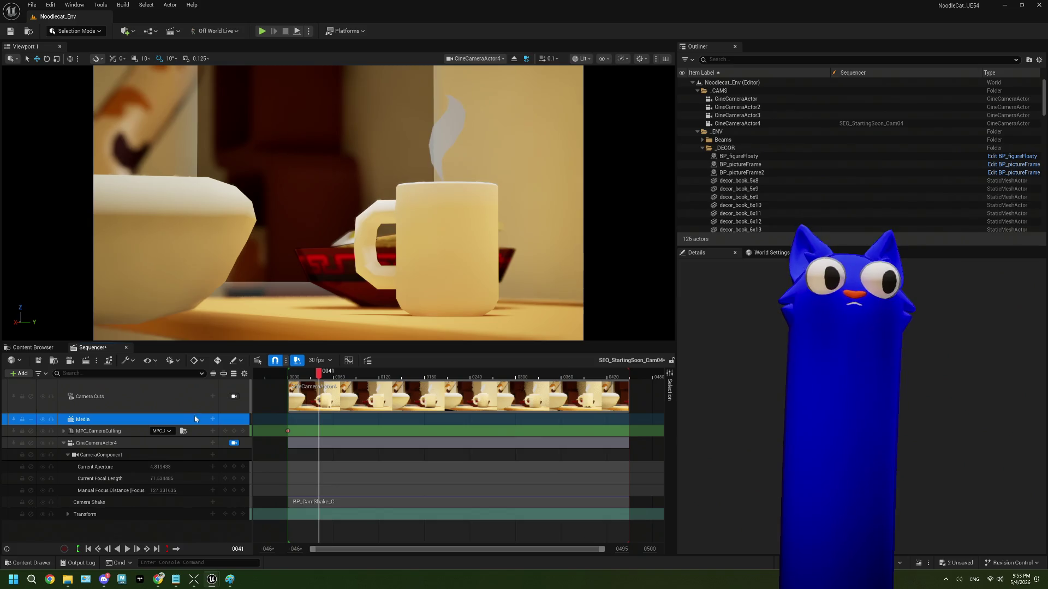
Step: Move the new Media track above Camera Cuts and add a NewImgMediaSource section at frame 25
left_click(212, 419)
mouse_move(238, 432)
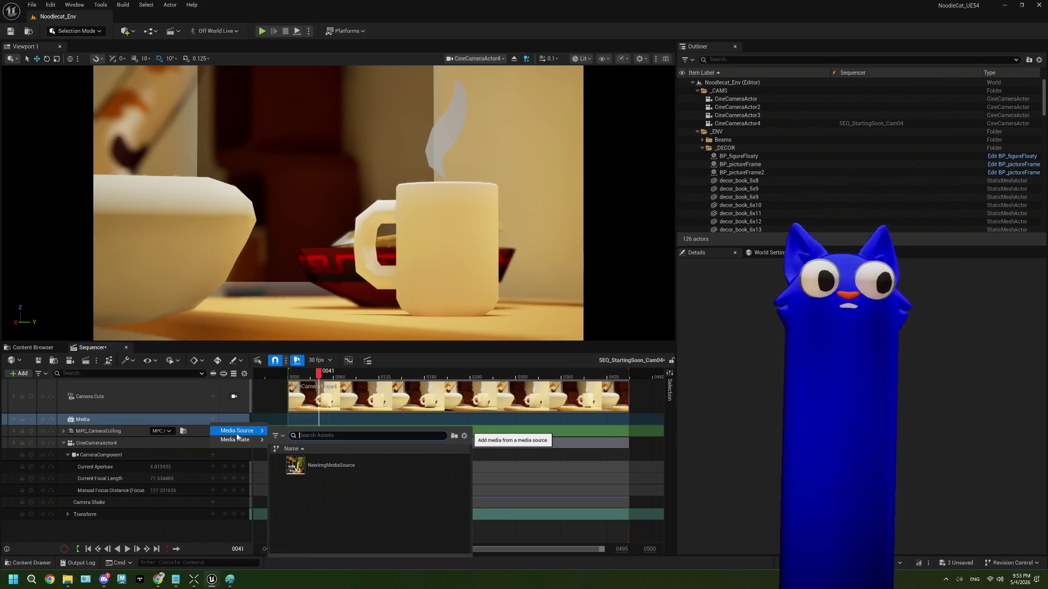
left_click(326, 465)
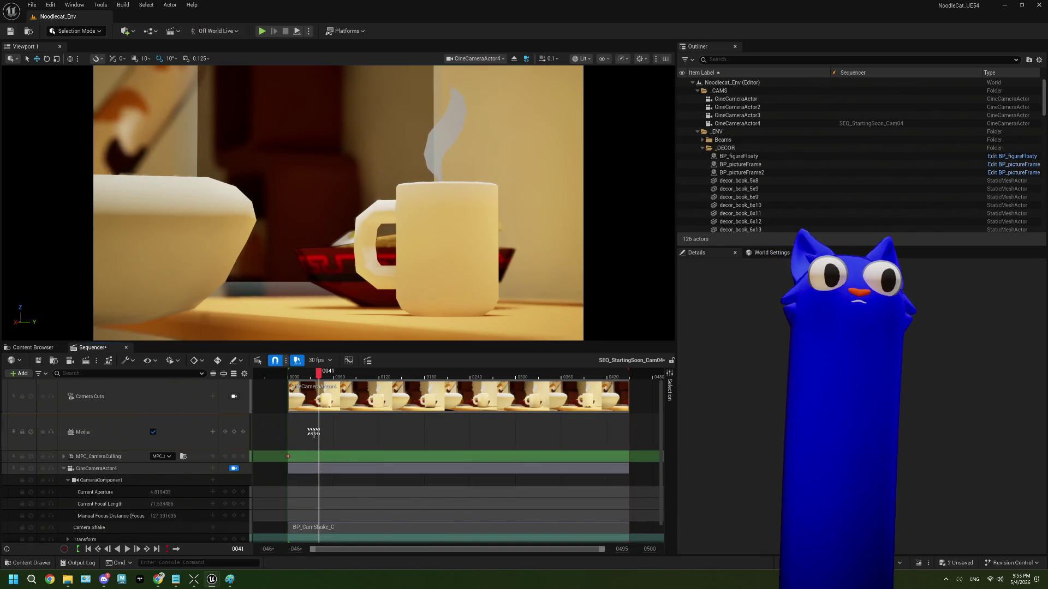
left_click(404, 430)
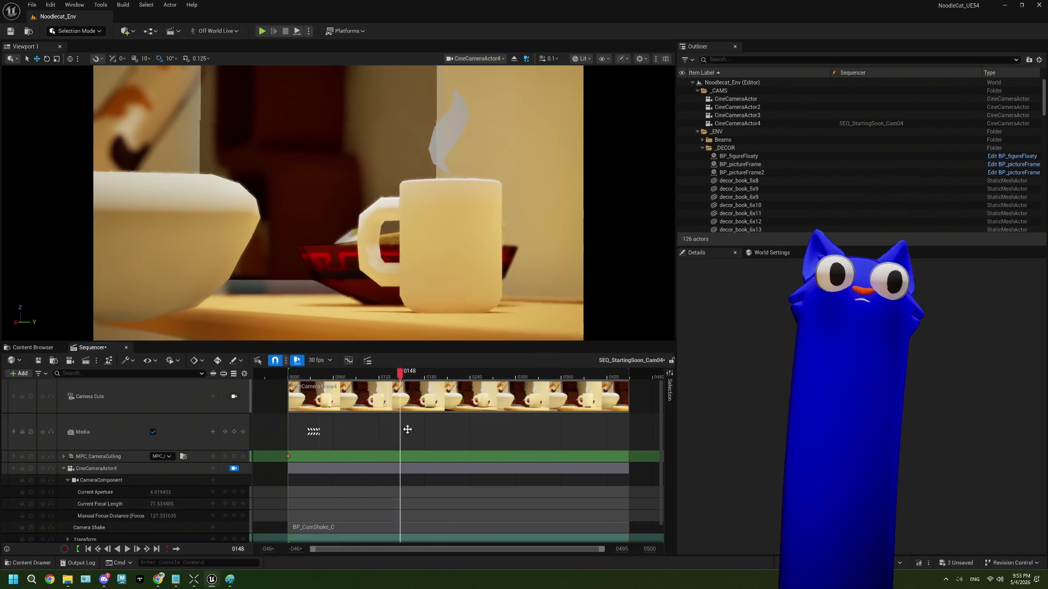
left_click(327, 430)
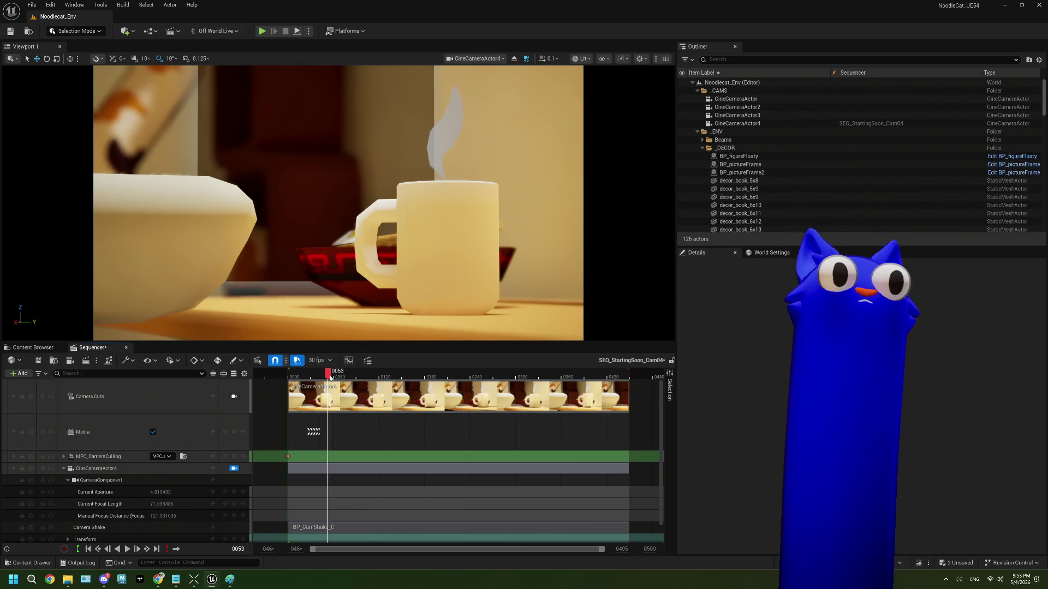
left_click_drag(330, 377, 307, 376)
left_click_drag(164, 431, 164, 381)
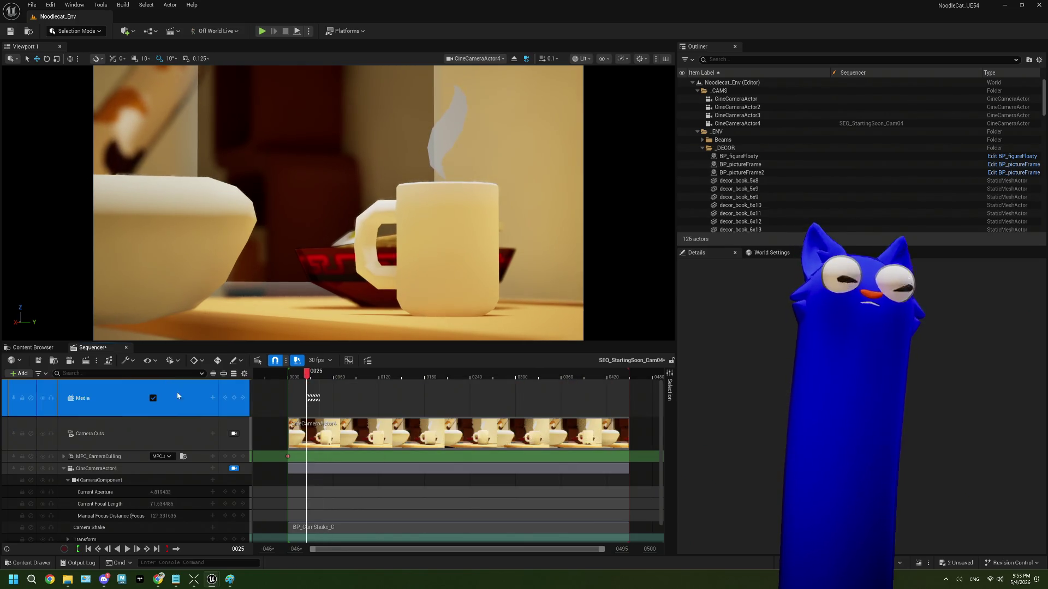
left_click(213, 399)
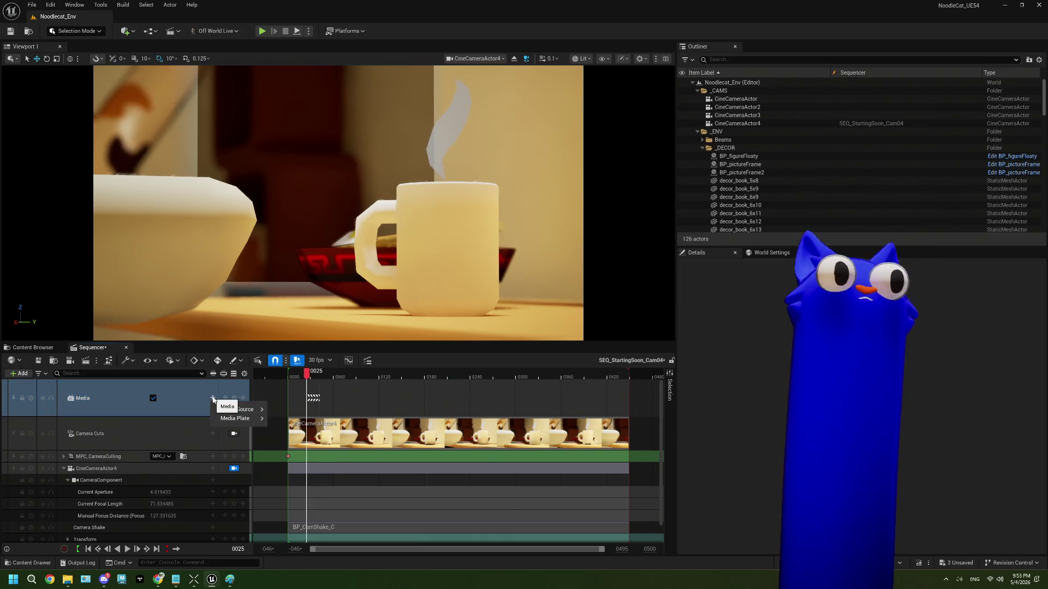
left_click(235, 409)
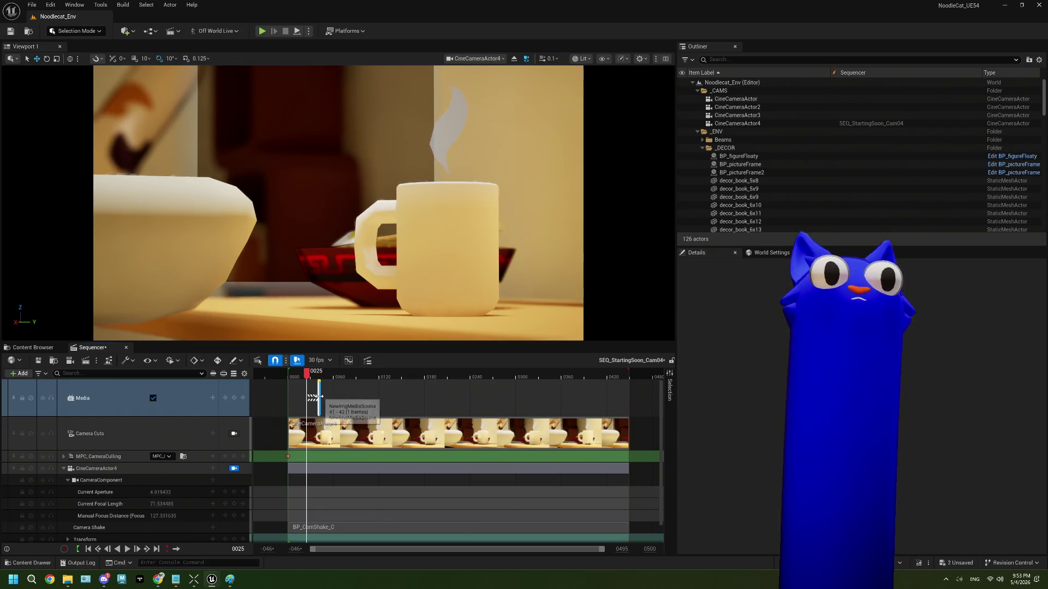
Step: Open the new media section's properties and inspect its Color Tint values
right_click(319, 397)
mouse_move(382, 232)
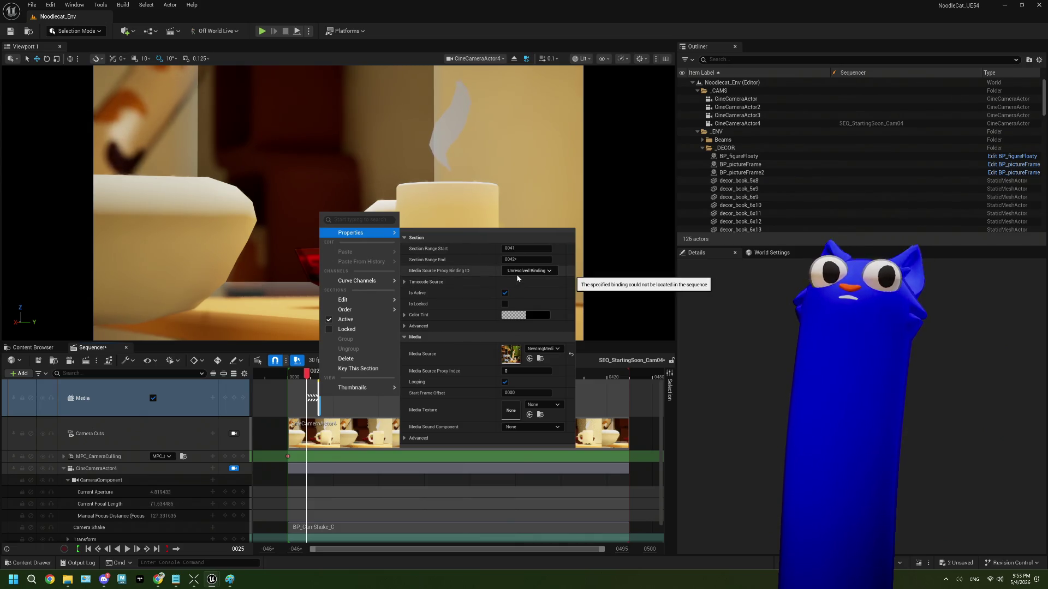
left_click(405, 316)
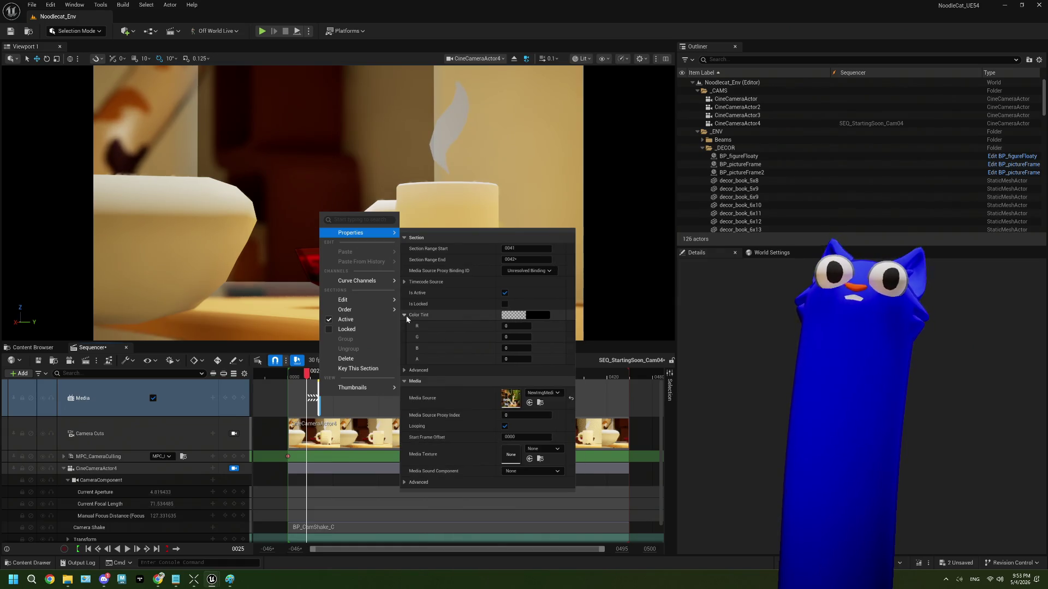
left_click(524, 360)
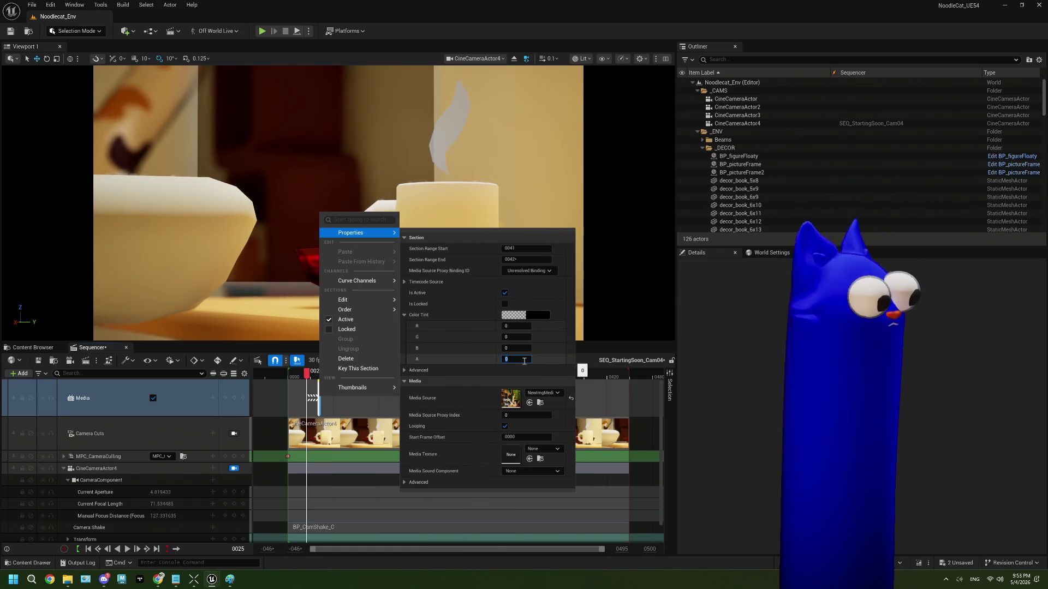
type("1")
mouse_move(397, 386)
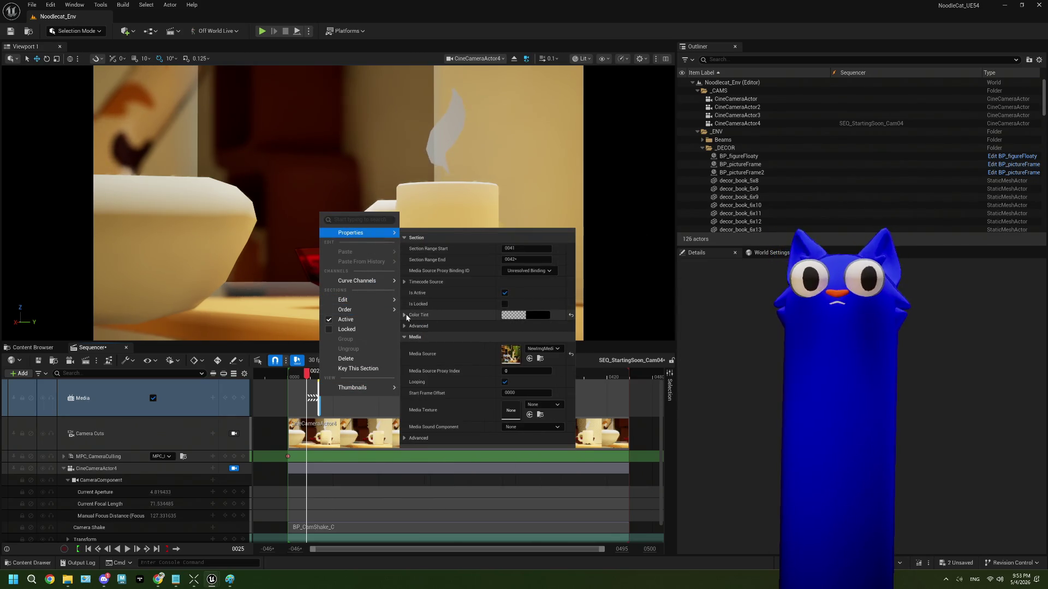
left_click(405, 315)
Step: Under the section's advanced options, set Media Texture to NewMediaTexture
left_click(405, 370)
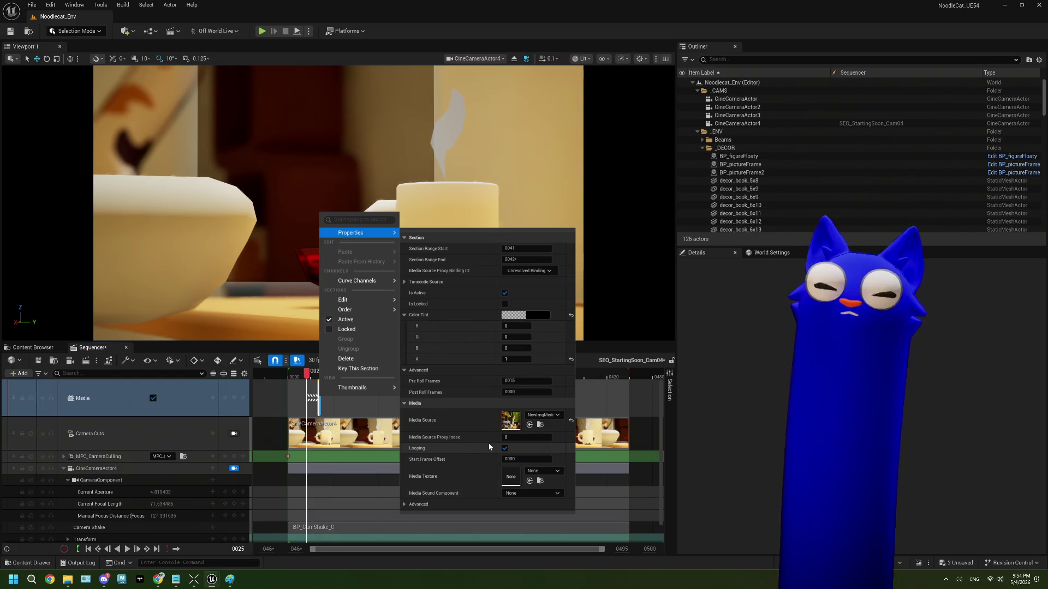
left_click(404, 505)
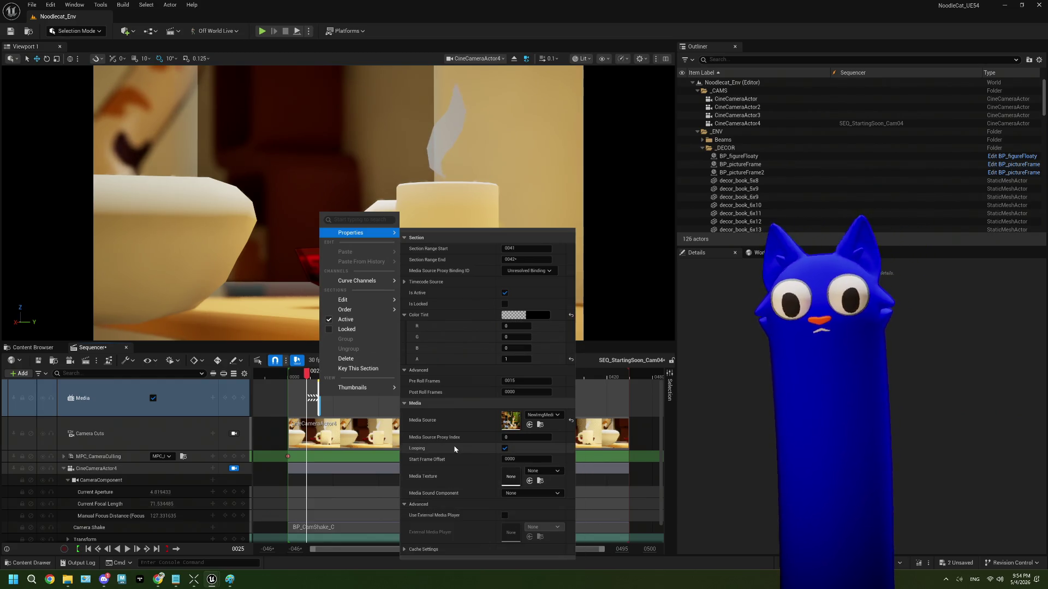
left_click(534, 472)
left_click(563, 415)
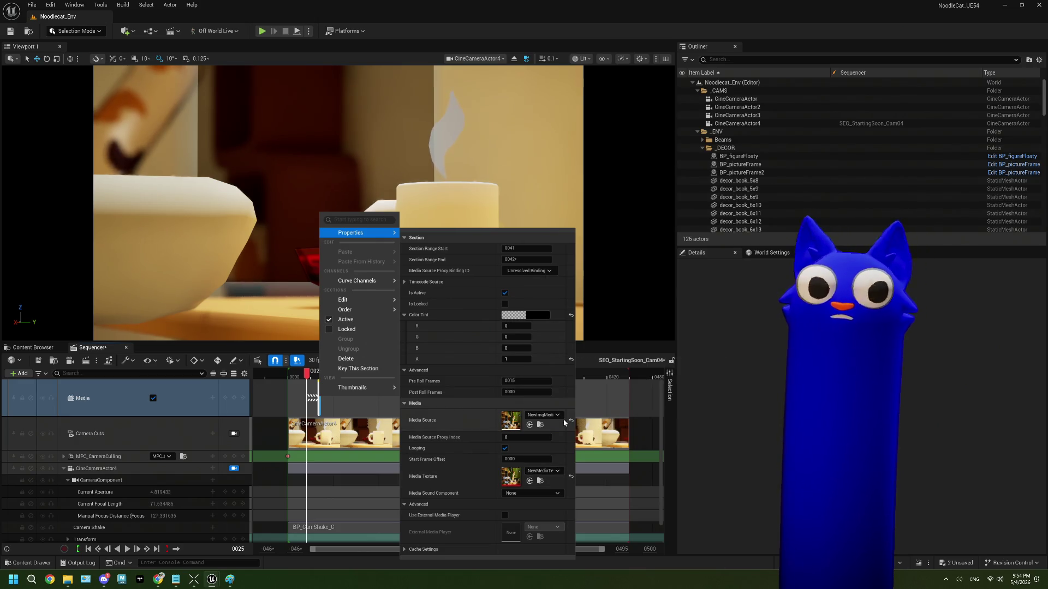
left_click(125, 397)
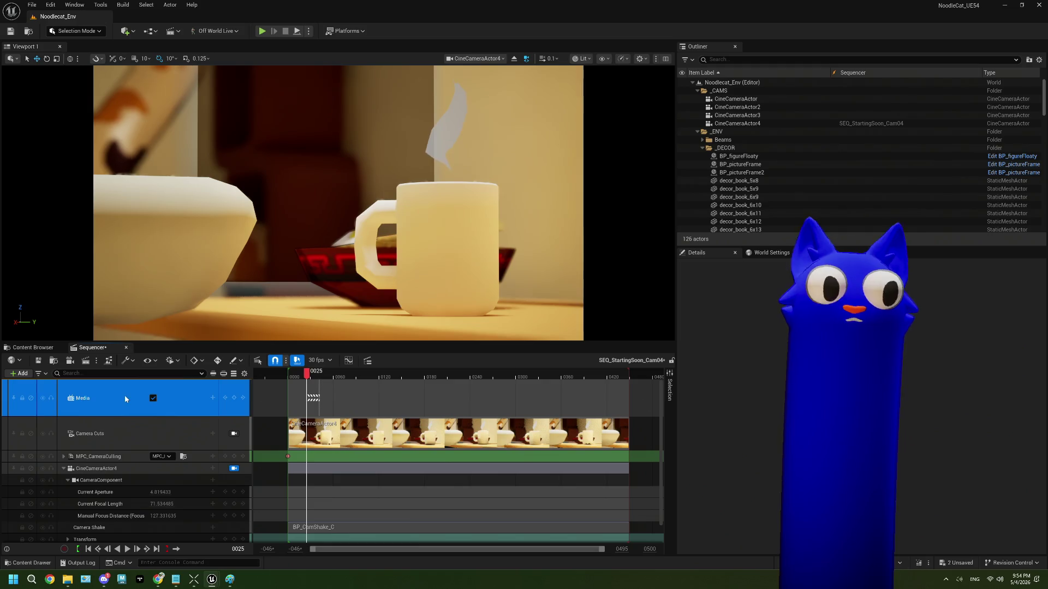
Step: Delete the Media track from SEQ_StartingSoon_Cam04, leaving Camera Cuts as the top track
key("ctrl+z")
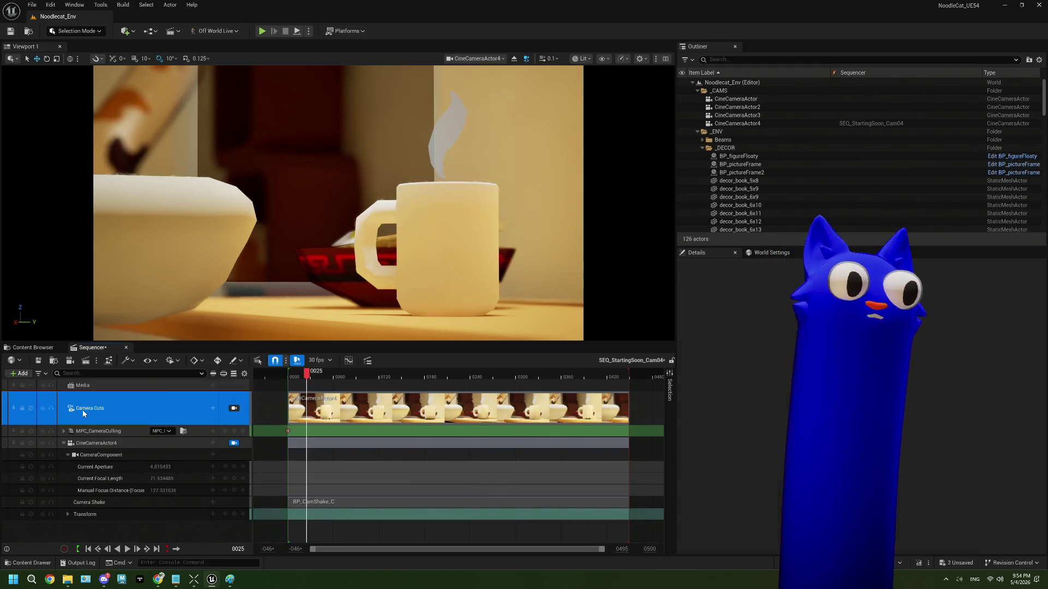
key("Delete")
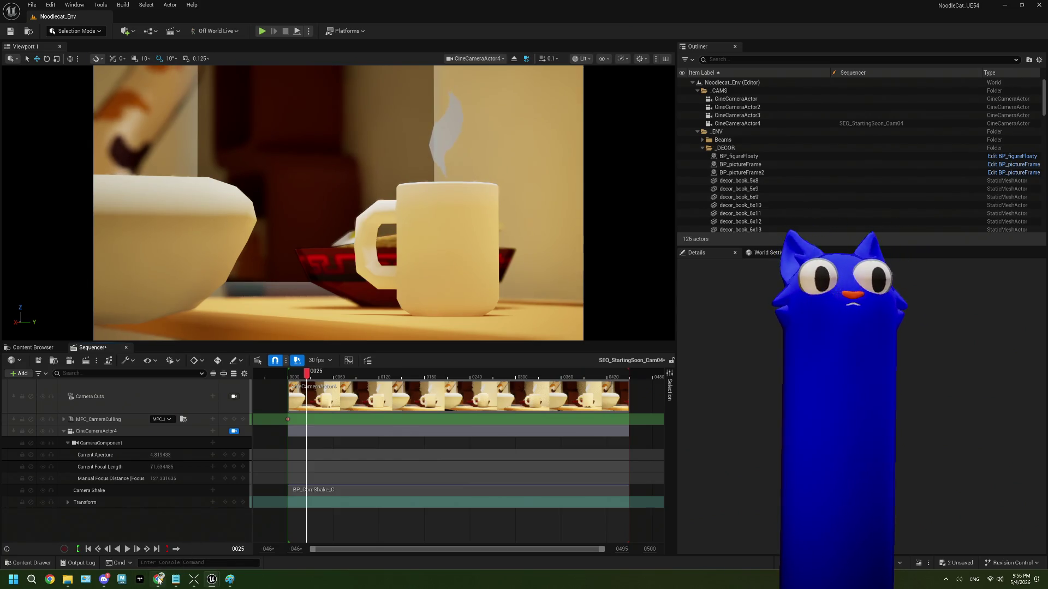
left_click(158, 580)
Step: Search Google in a new tab for 'ue5 sequencer image overlay'
left_click(705, 31)
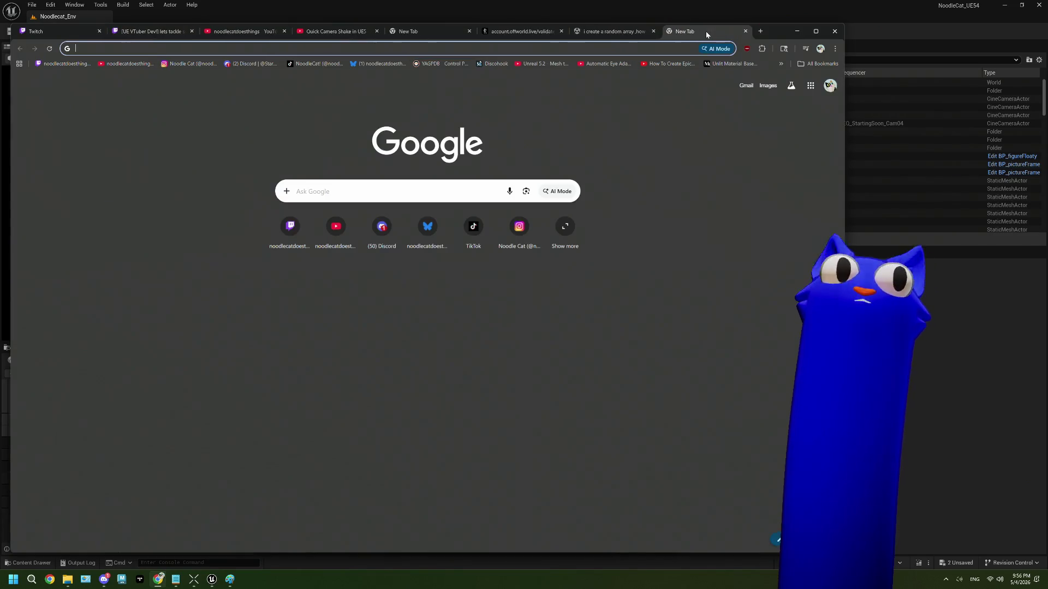
type("ue5 ")
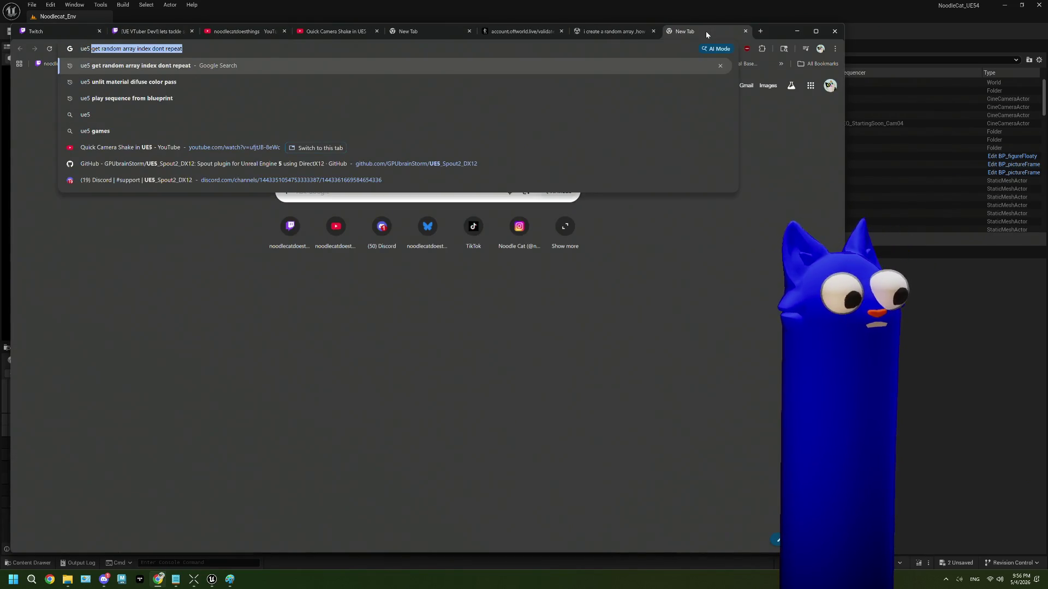
type("sequencer image")
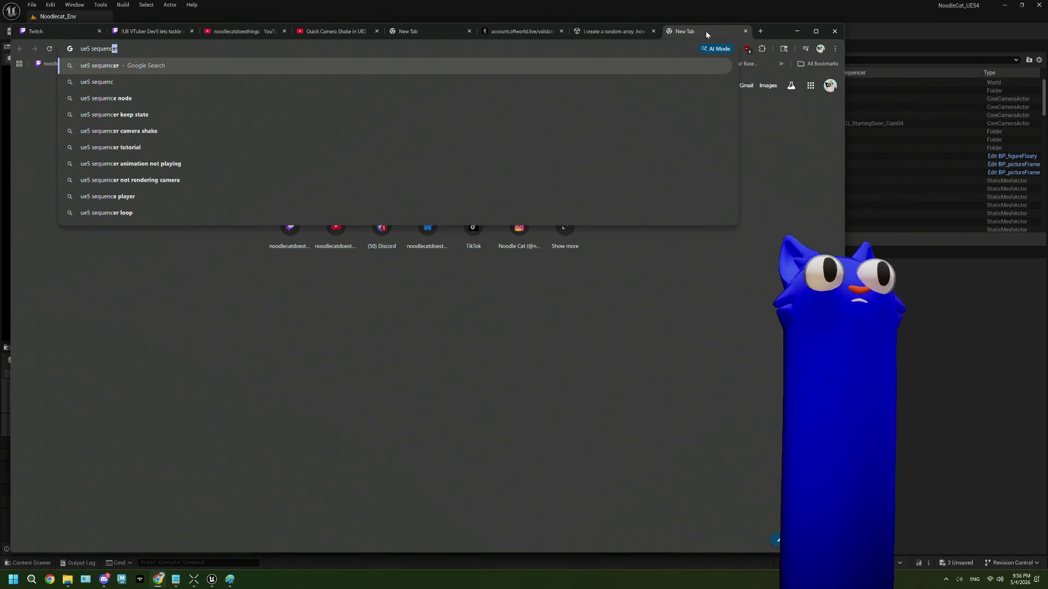
type(" overlay")
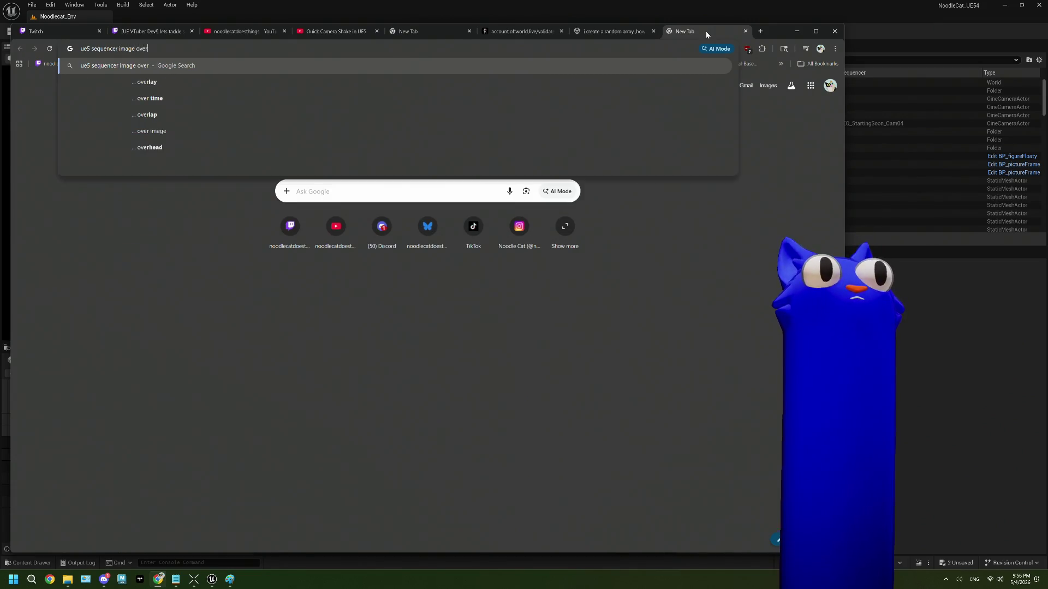
key("Return")
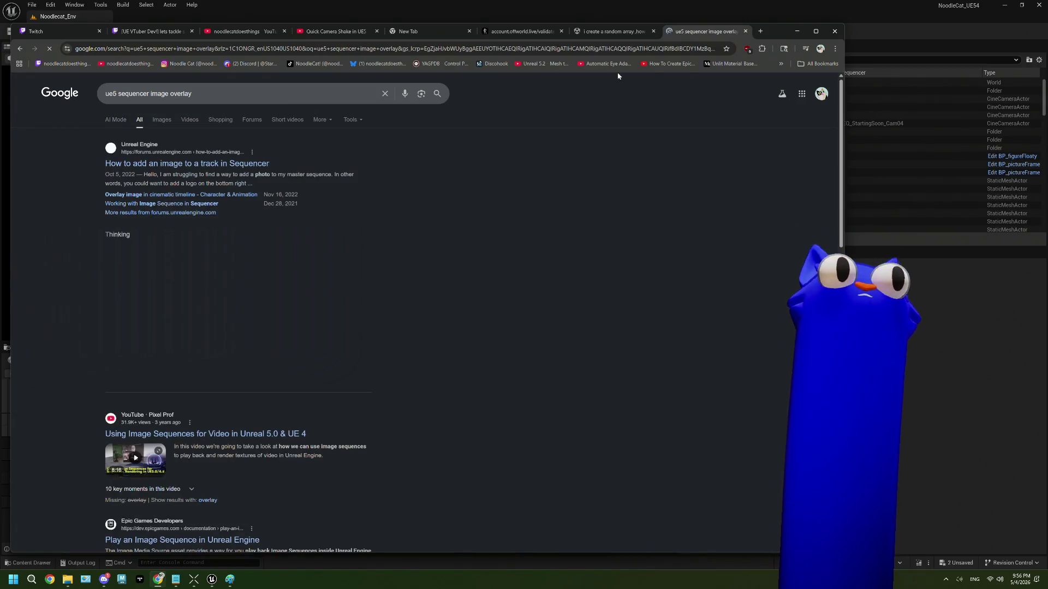
Step: Read the forum thread on adding images to Sequencer, then return to the search results
left_click(263, 164)
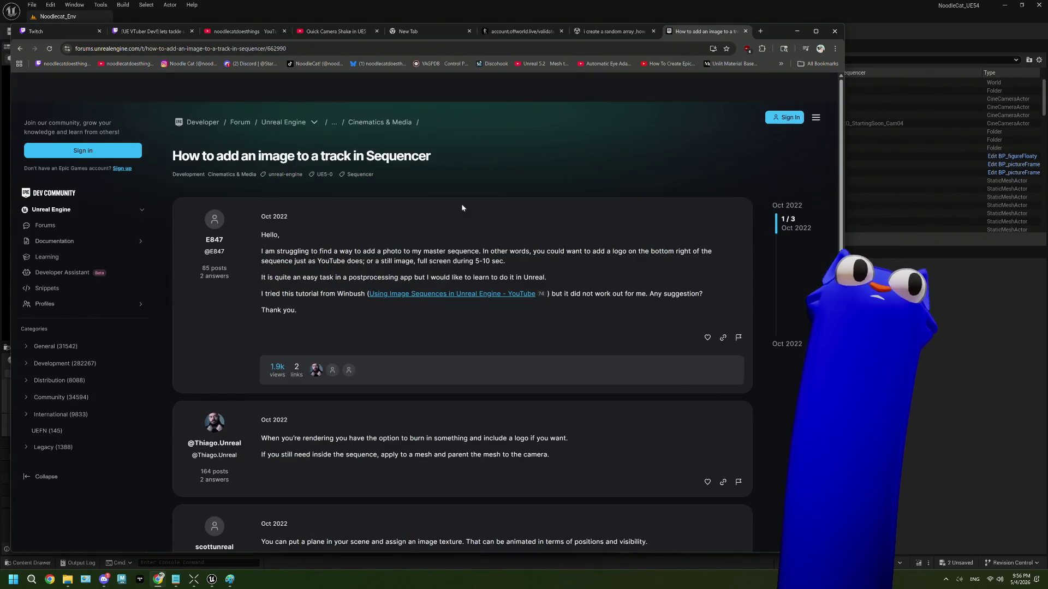
scroll(488, 278, "down", 3)
scroll(488, 279, "down", 1)
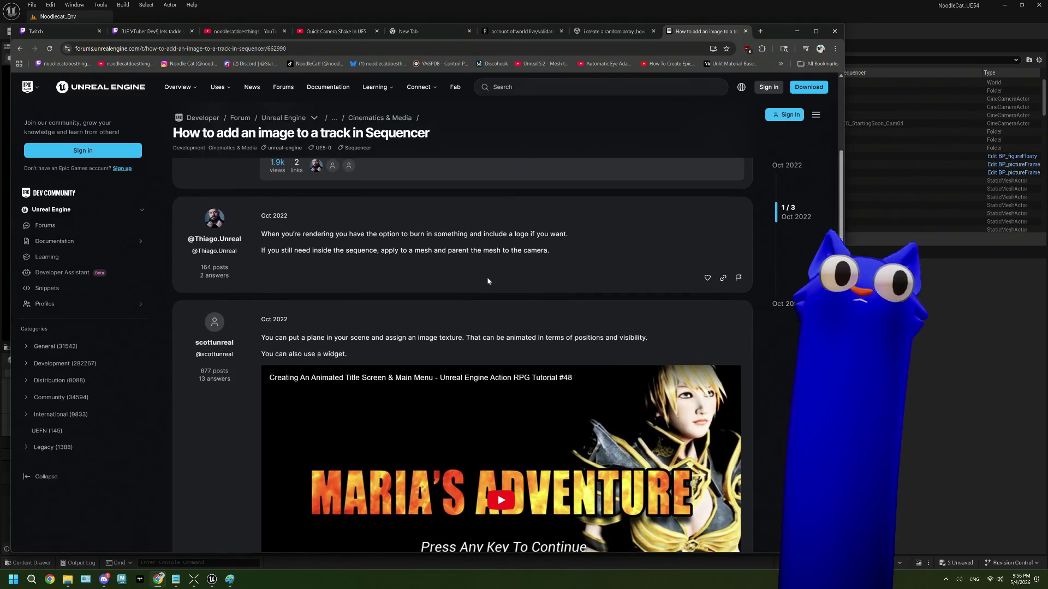
scroll(488, 281, "down", 8)
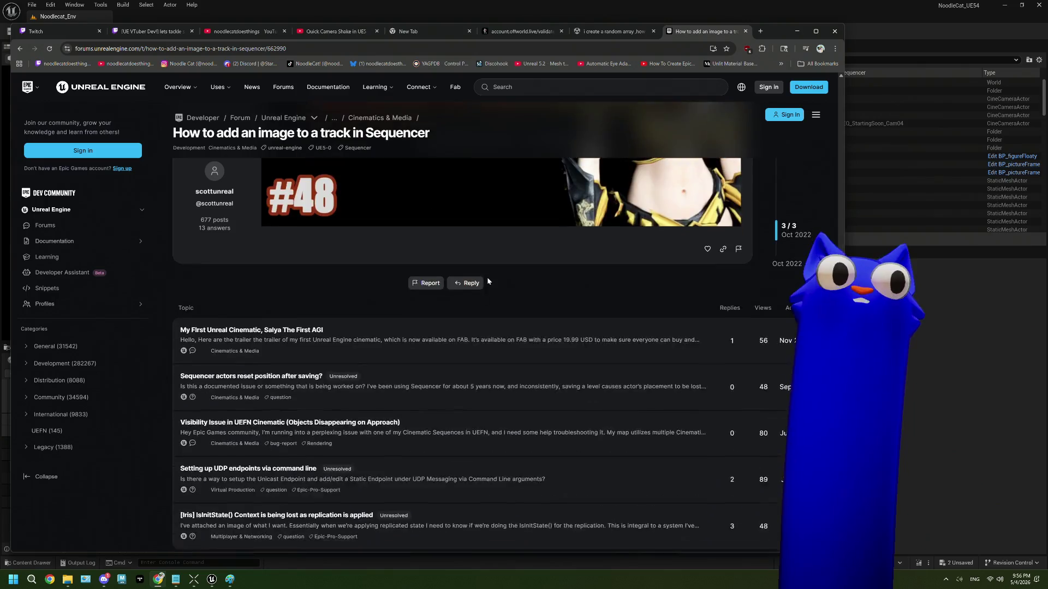
scroll(488, 281, "up", 5)
scroll(488, 281, "up", 3)
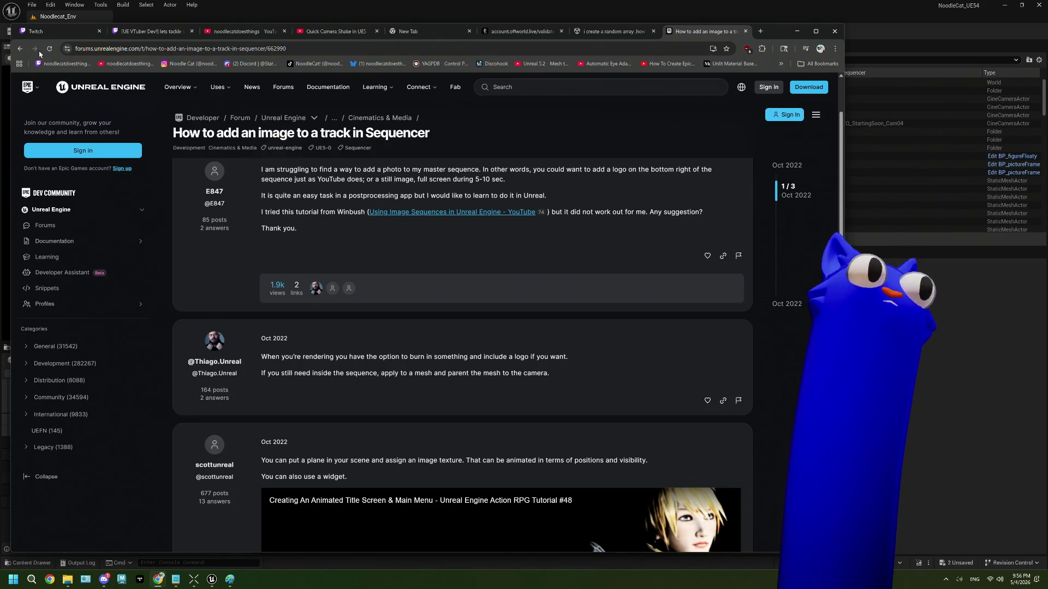
left_click(20, 48)
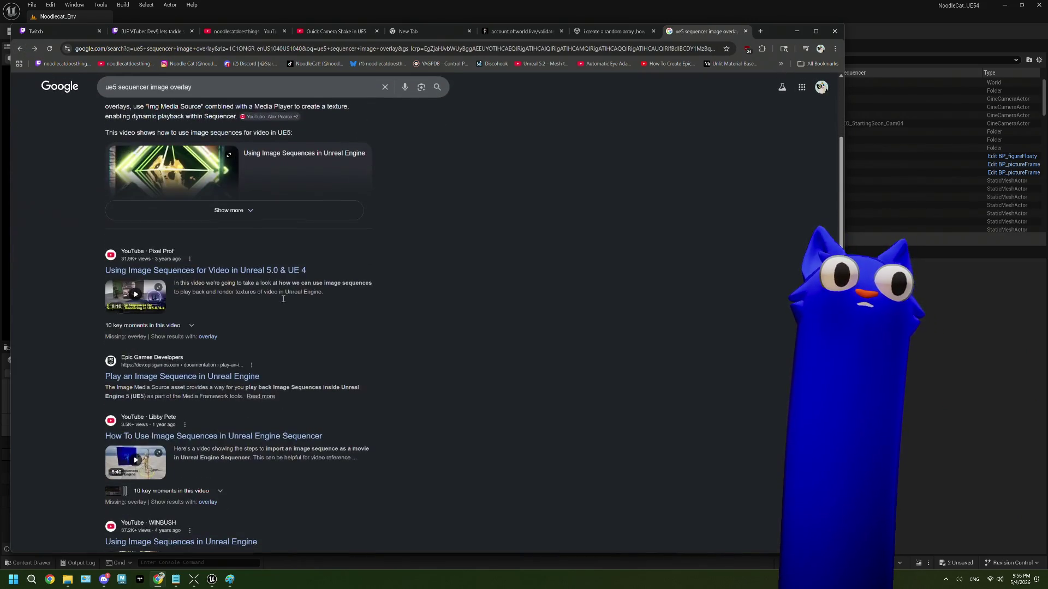
Step: Read the 'Play an Image Sequence in Unreal Engine' guide through step 10, then minimize Chrome
left_click(252, 378)
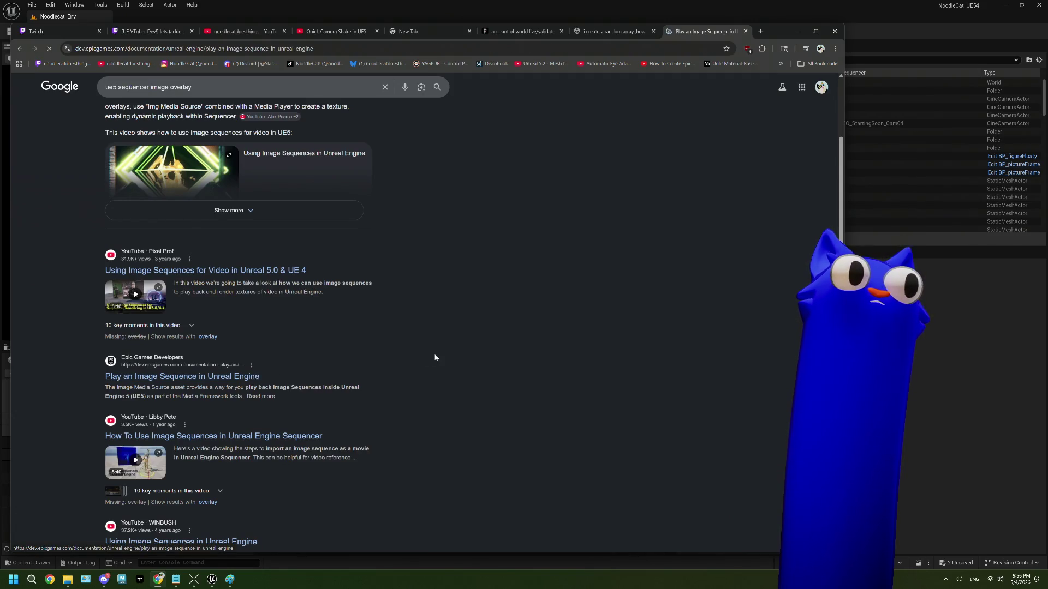
scroll(435, 358, "down", 13)
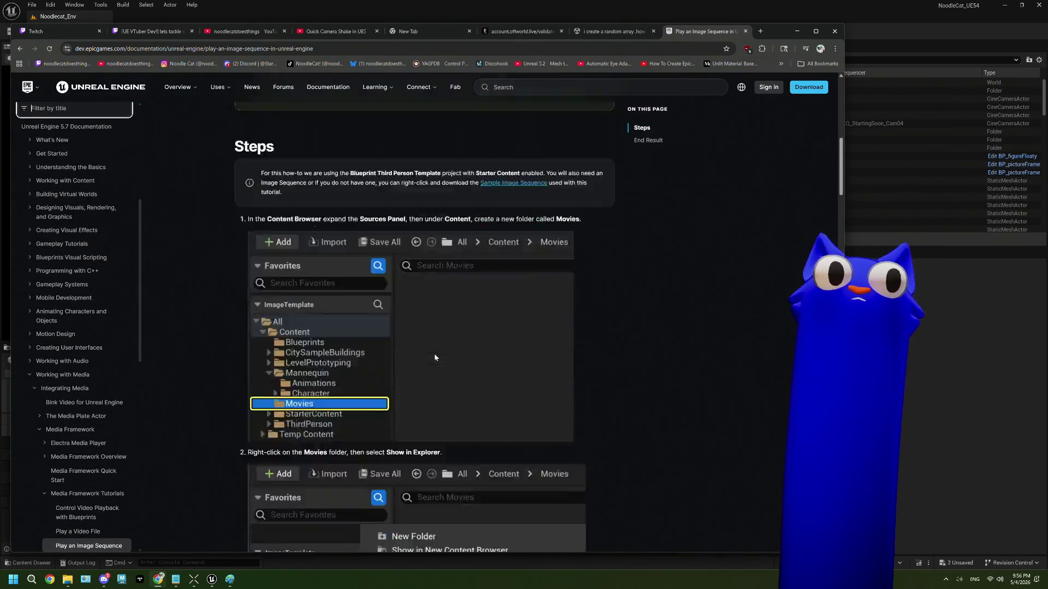
scroll(435, 358, "down", 10)
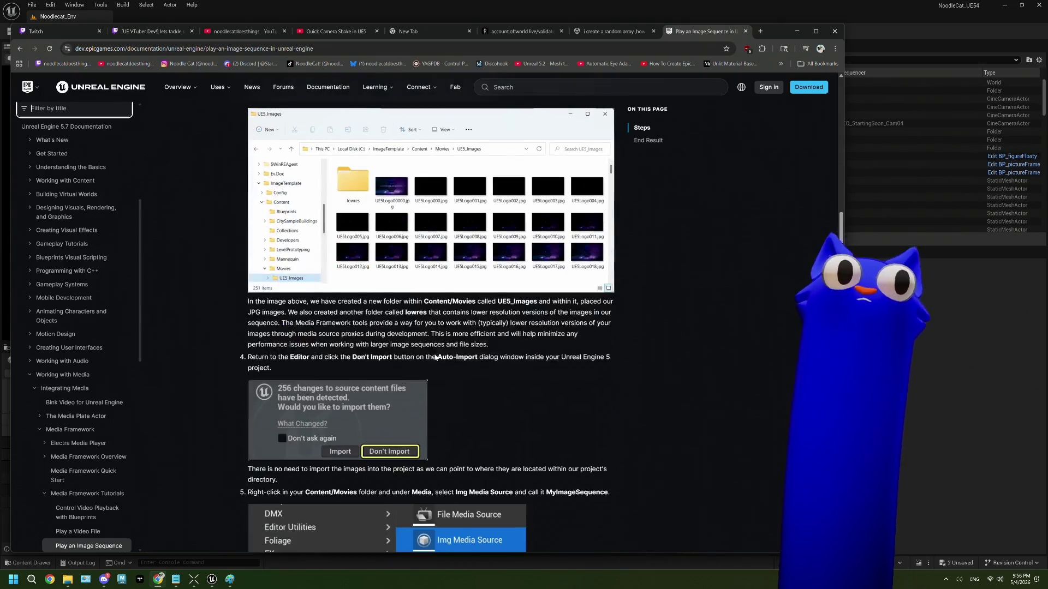
scroll(435, 358, "down", 6)
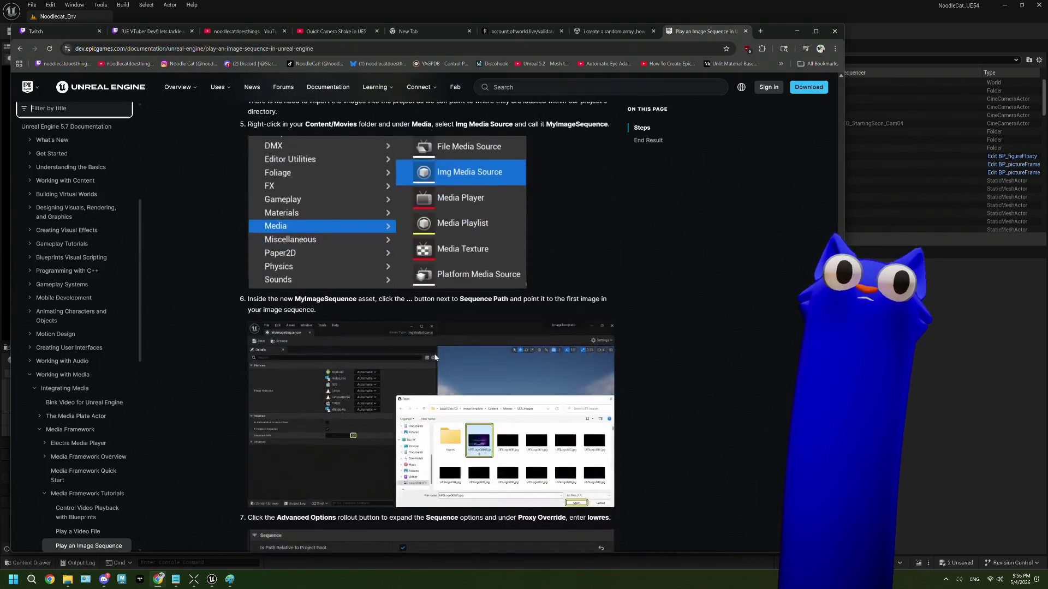
scroll(435, 357, "down", 5)
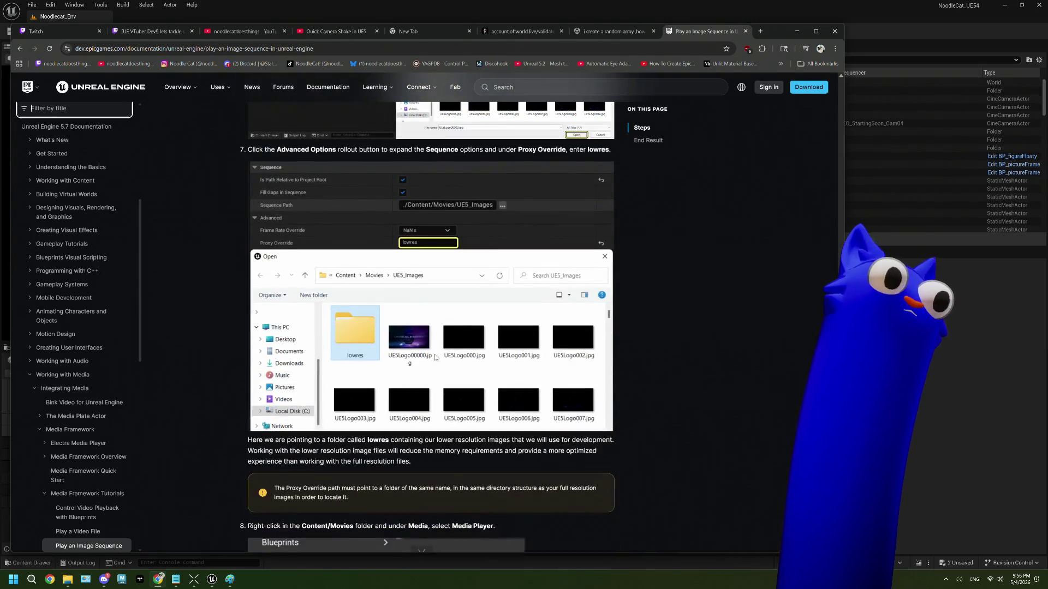
scroll(435, 358, "down", 3)
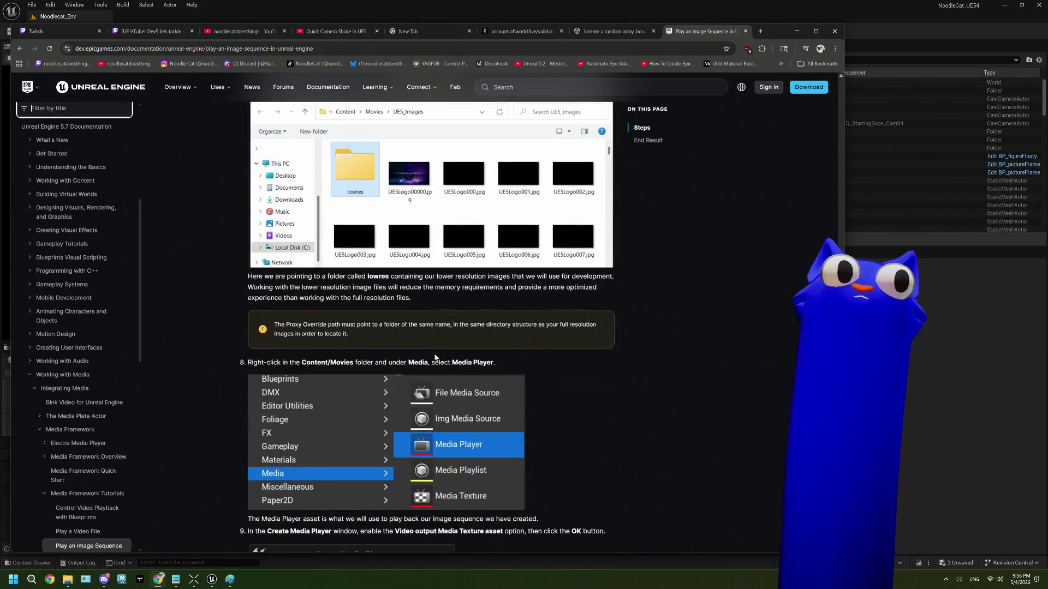
scroll(435, 357, "down", 4)
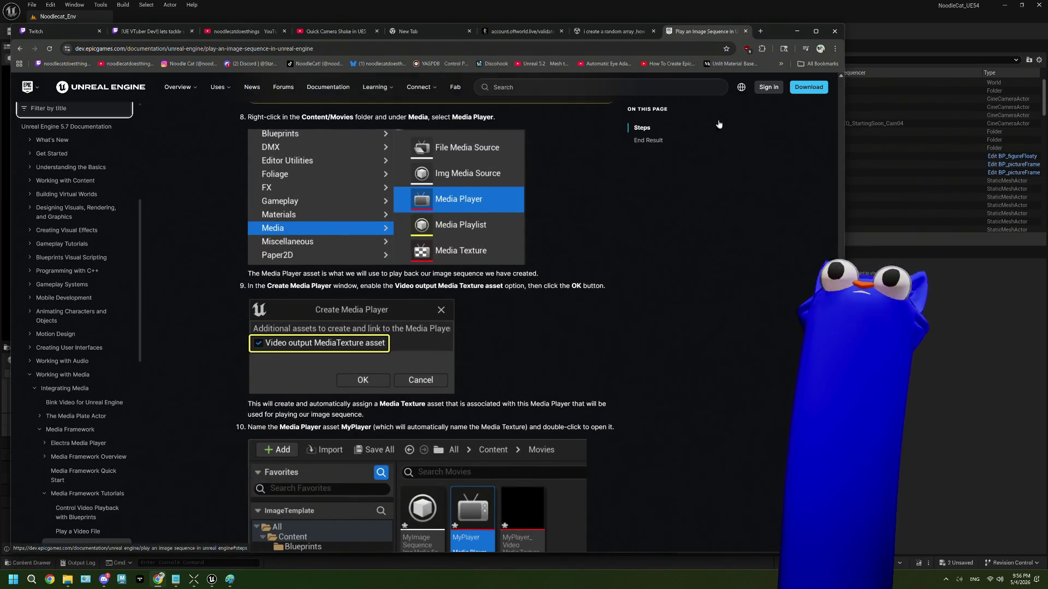
scroll(609, 328, "down", 1)
scroll(609, 328, "down", 1)
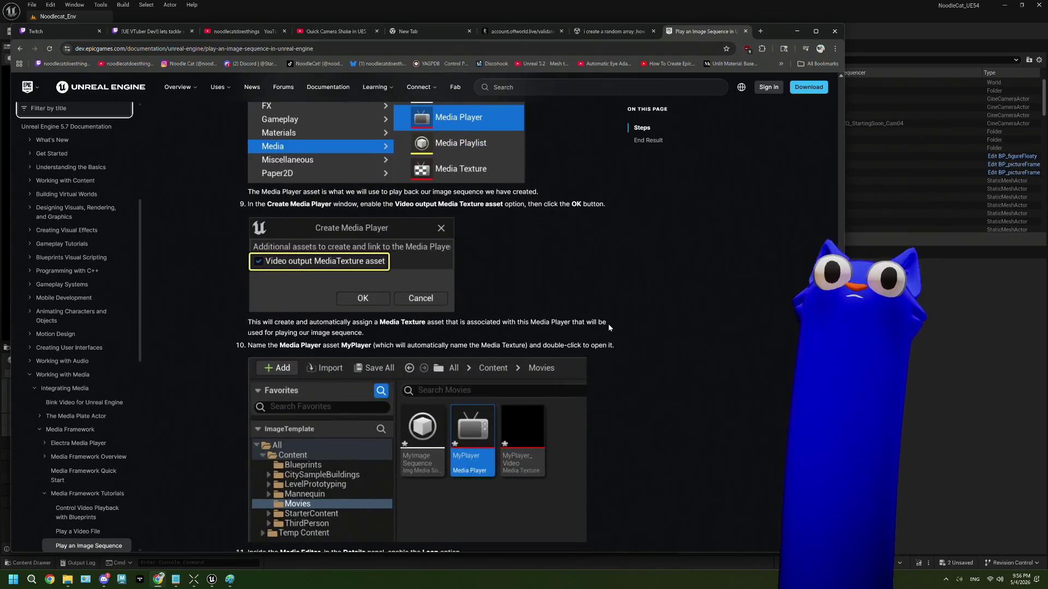
left_click(798, 33)
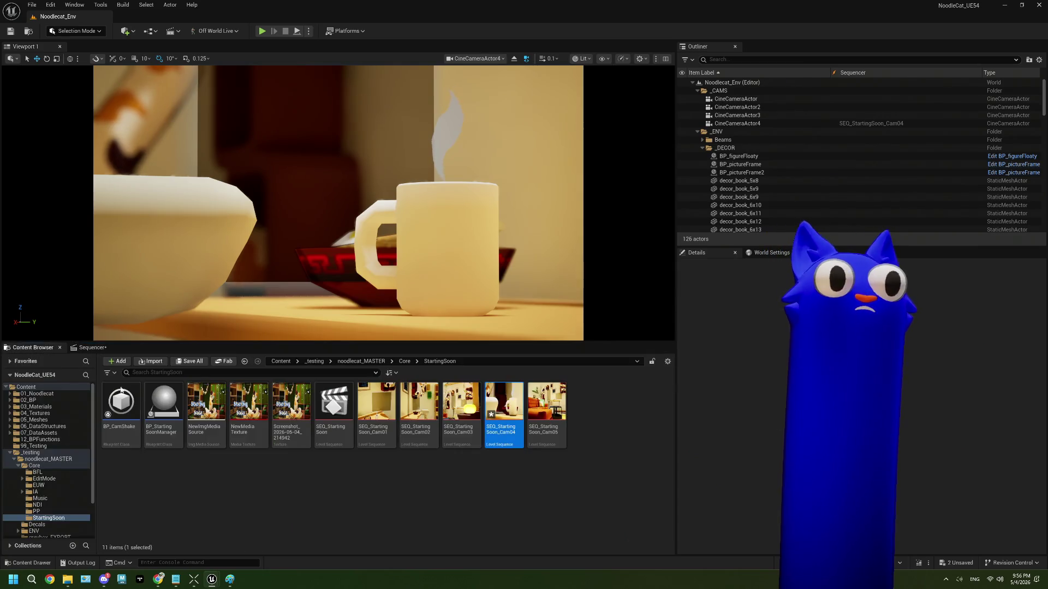
Step: Delete the NewMediaTexture asset from the StartingSoon folder
left_click(263, 423)
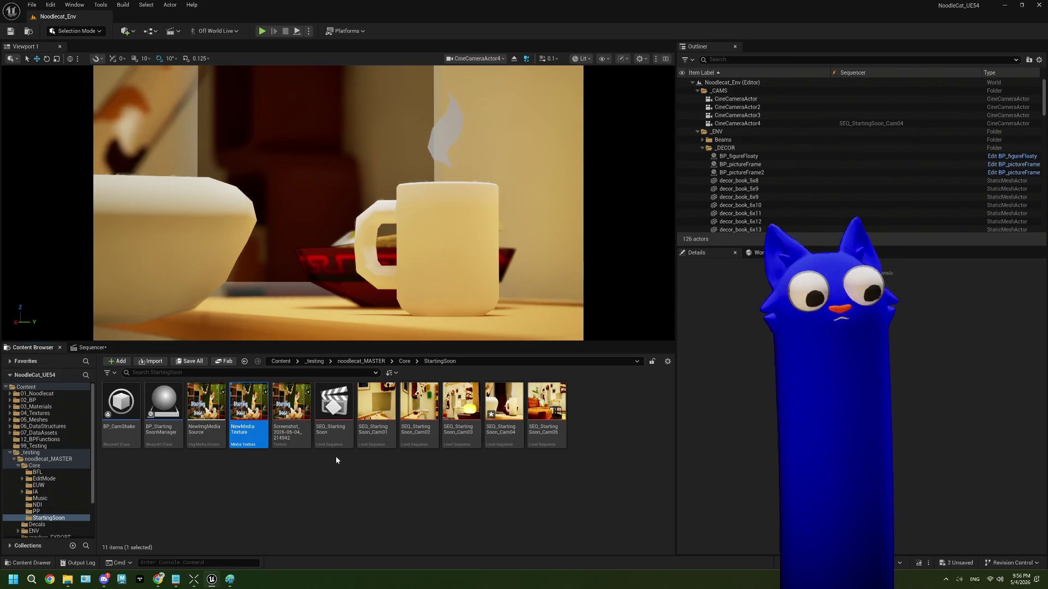
key("Delete")
key("Escape")
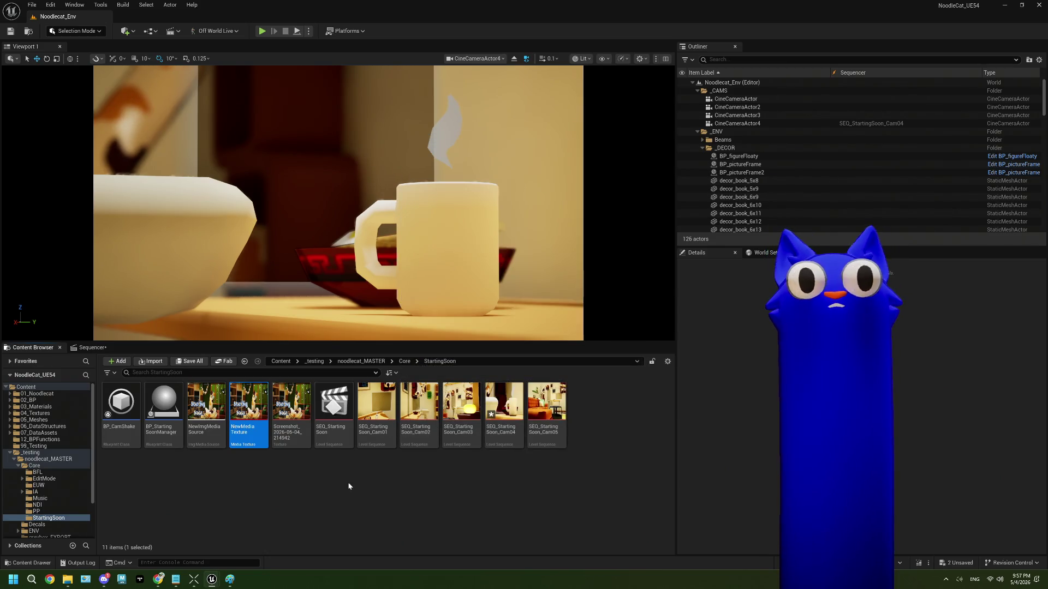
left_click(217, 419)
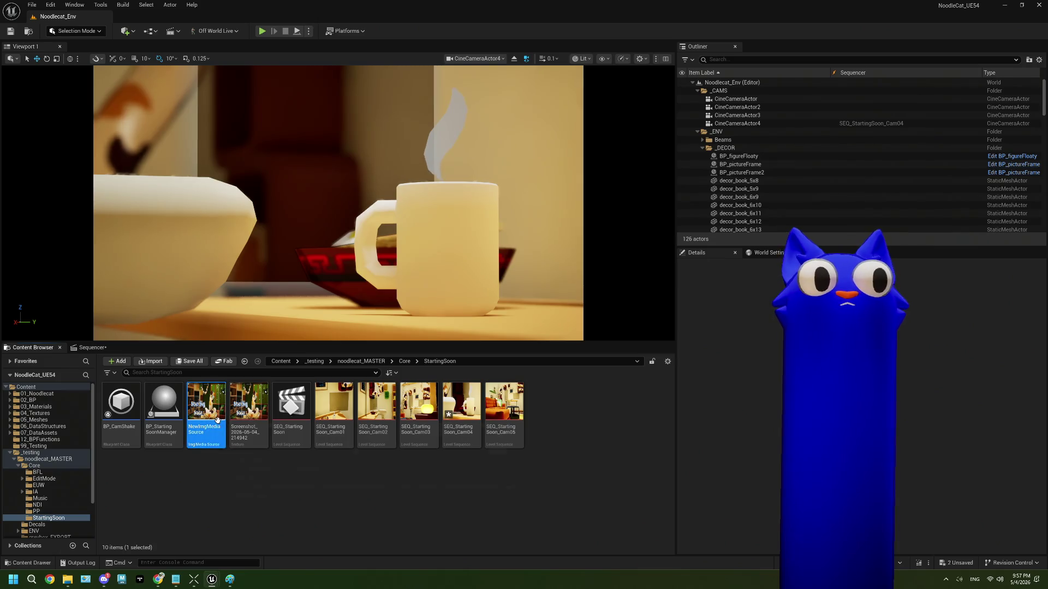
Step: Bring up the create-asset menu on empty space in the Content Browser
right_click(217, 419)
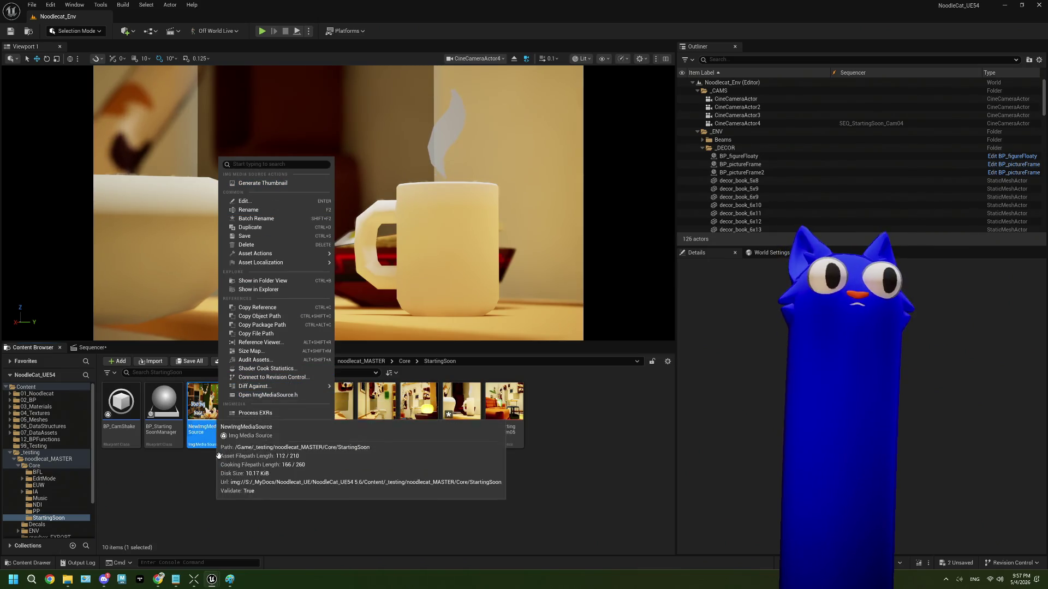
left_click(235, 498)
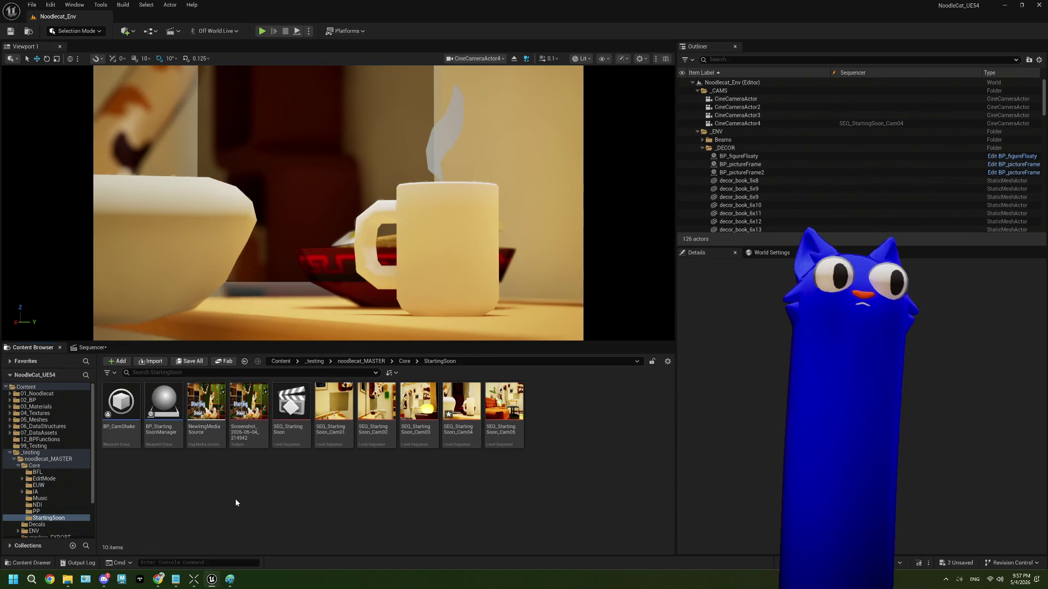
right_click(234, 498)
Step: Create and save a NewMediaPlayer asset with a NewMediaPlayer_Video media texture
type("media")
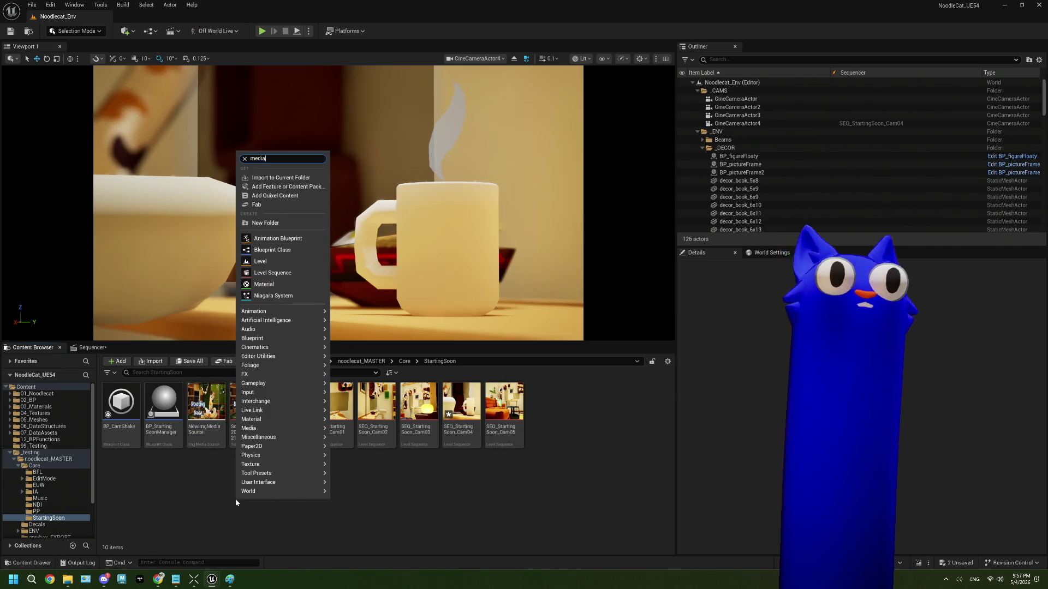
left_click(295, 219)
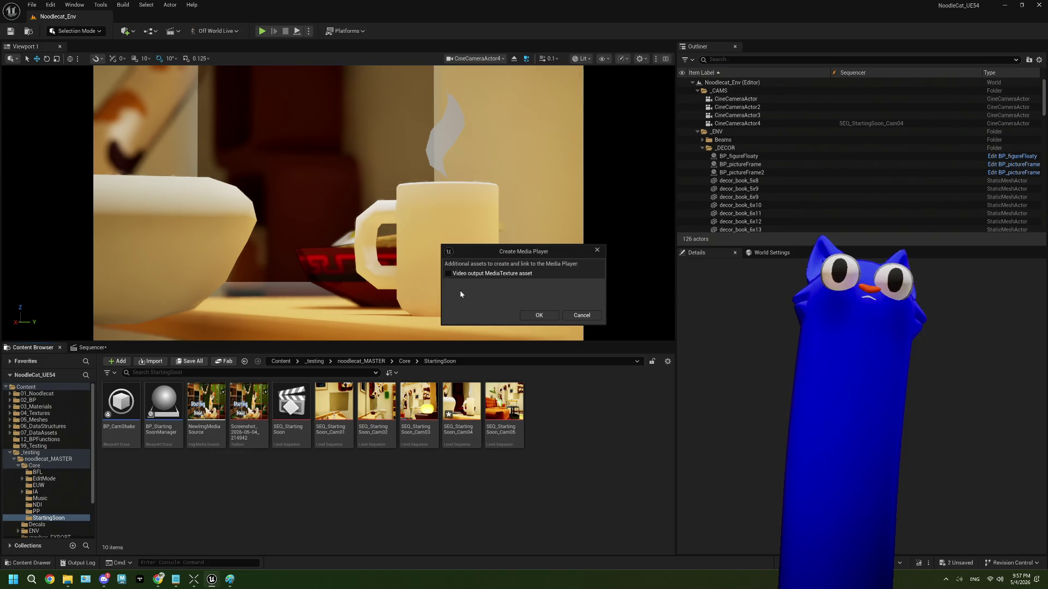
left_click(539, 317)
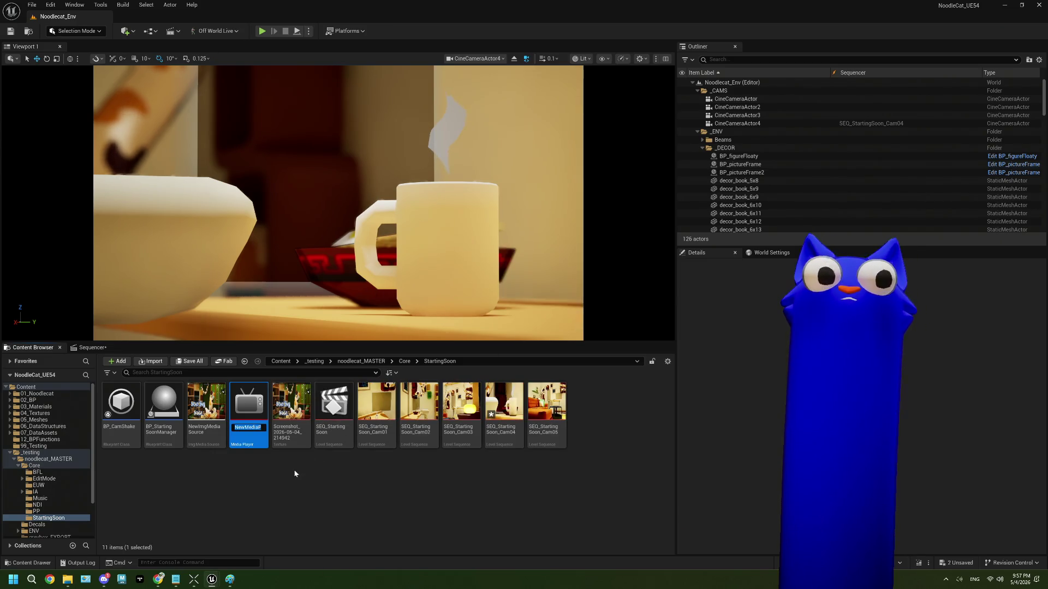
key("Return")
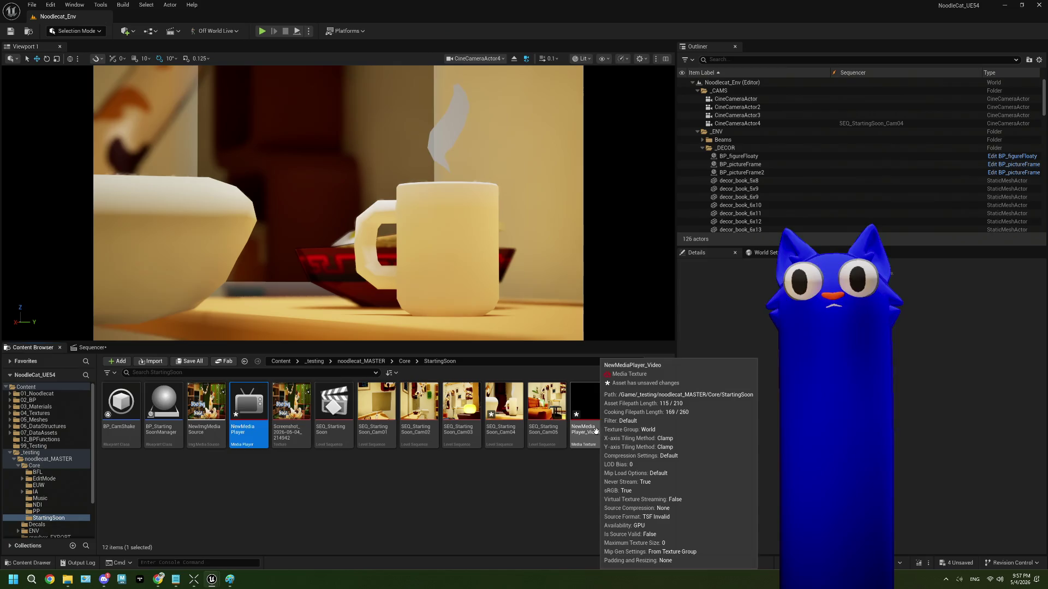
double_click(235, 424)
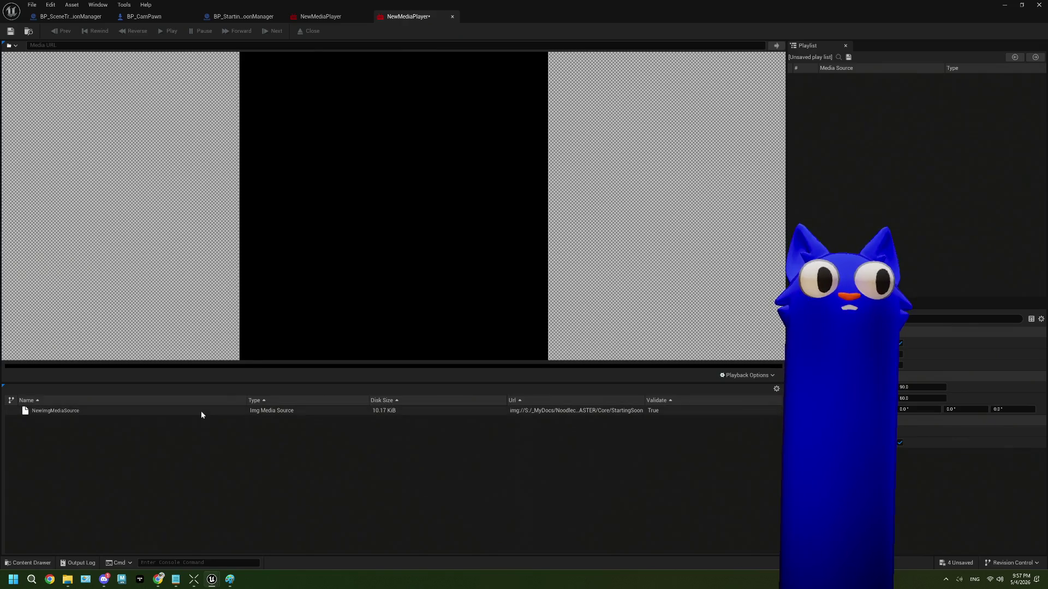
key("ctrl+s")
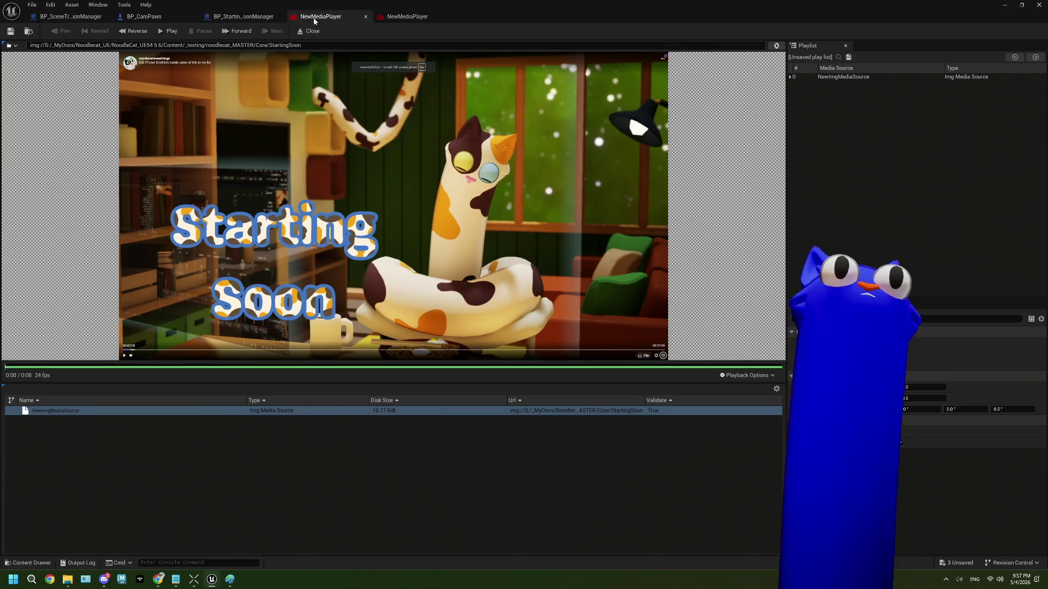
Step: Close the media player editors and reopen SEQ_StartingSoon_Cam04 in Sequencer
left_click(366, 16)
left_click(365, 16)
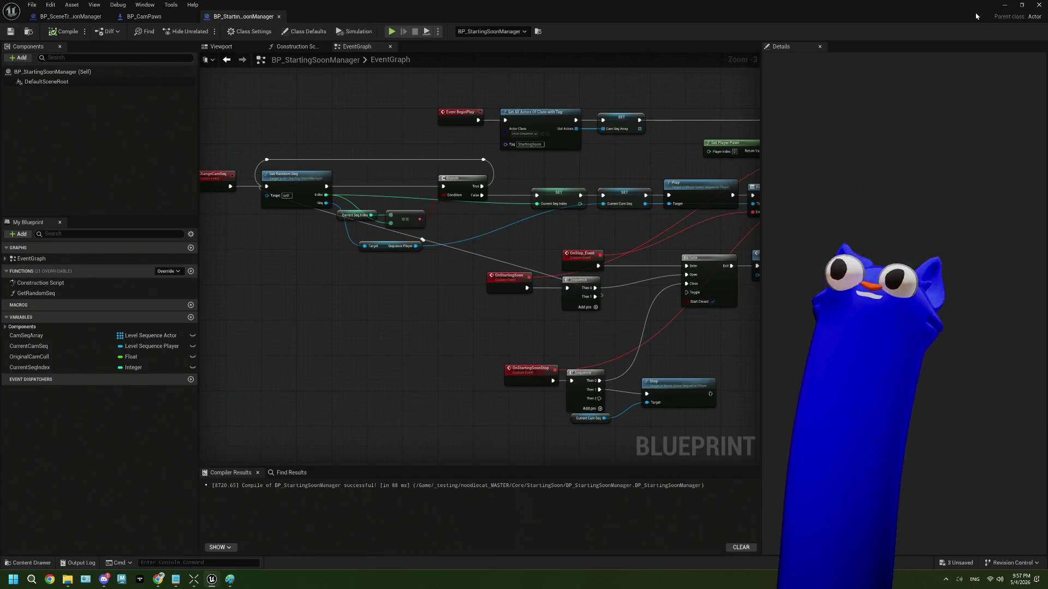
left_click(1005, 5)
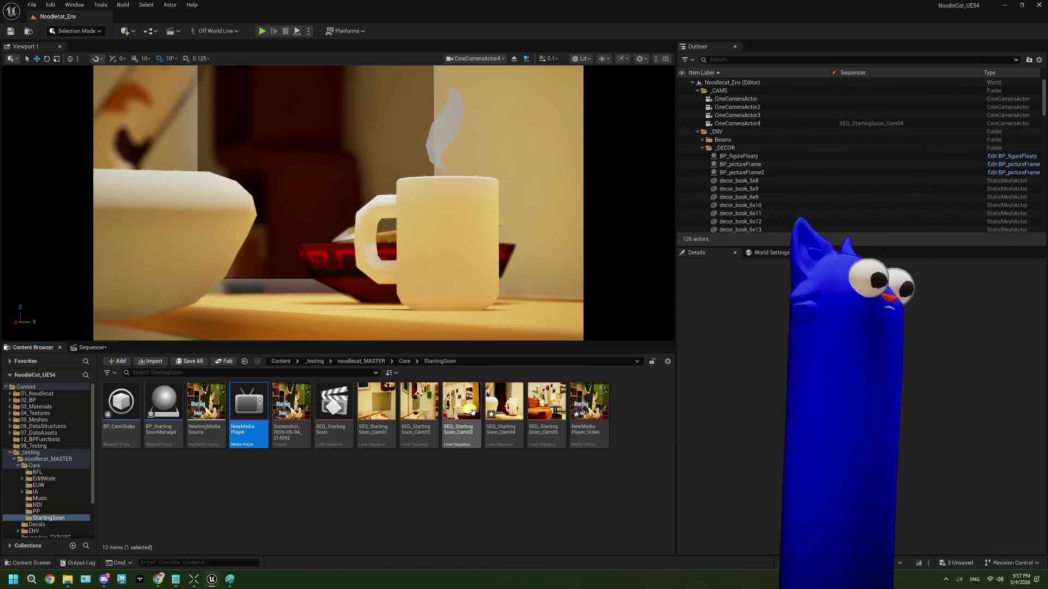
double_click(503, 405)
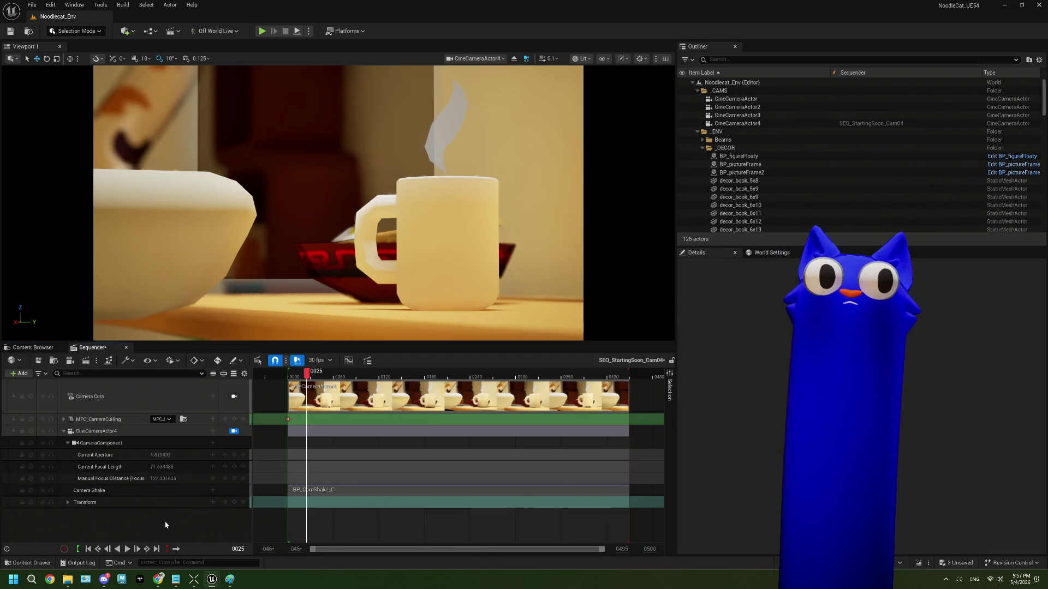
Step: Add a trial Media track using NewImgMediaSource, stretched to about frame 451
right_click(166, 525)
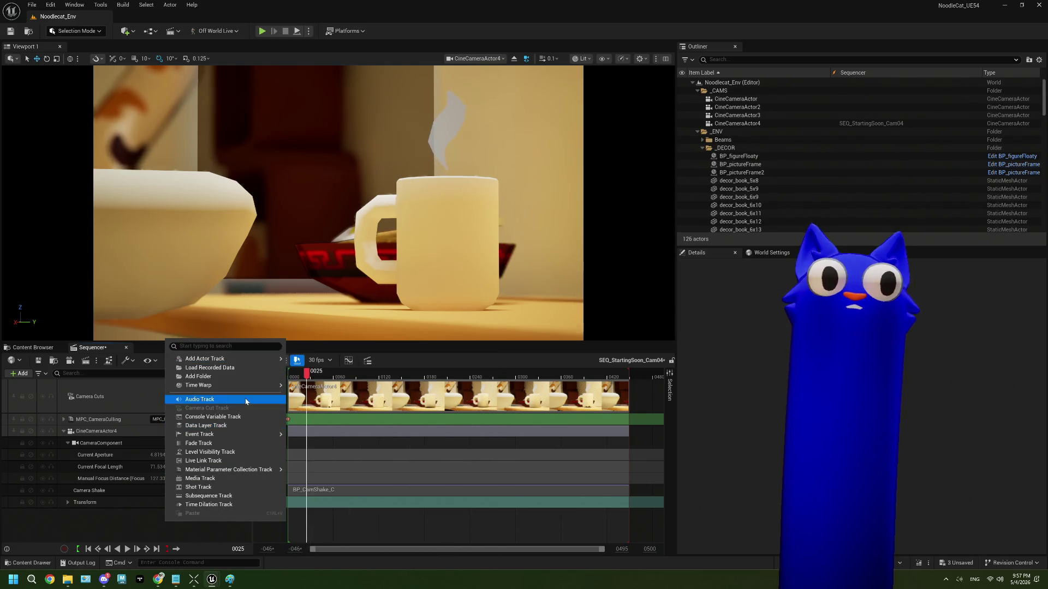
left_click(235, 479)
left_click_drag(127, 424, 129, 383)
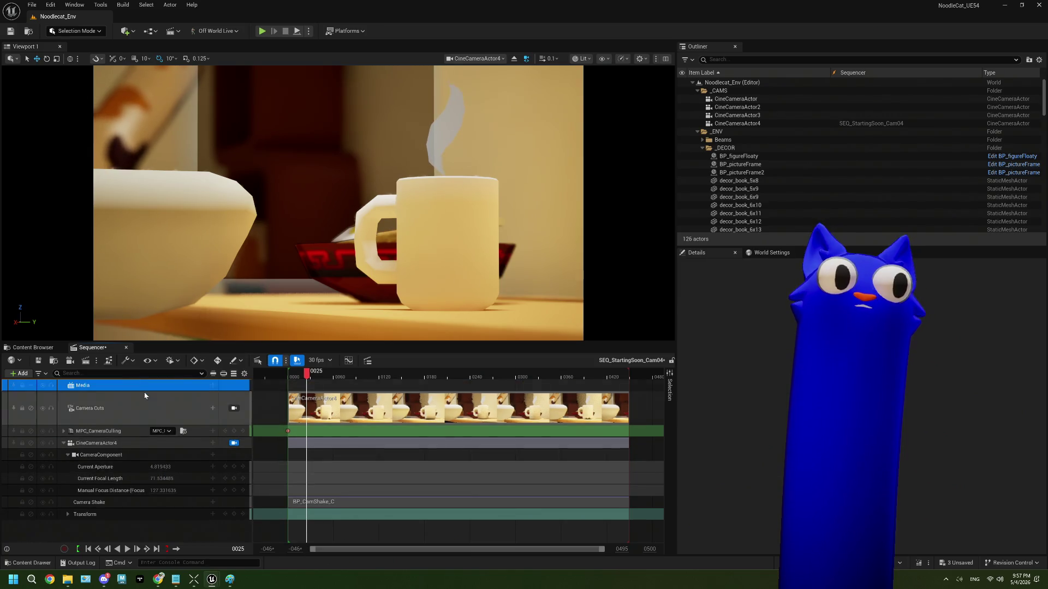
left_click(213, 386)
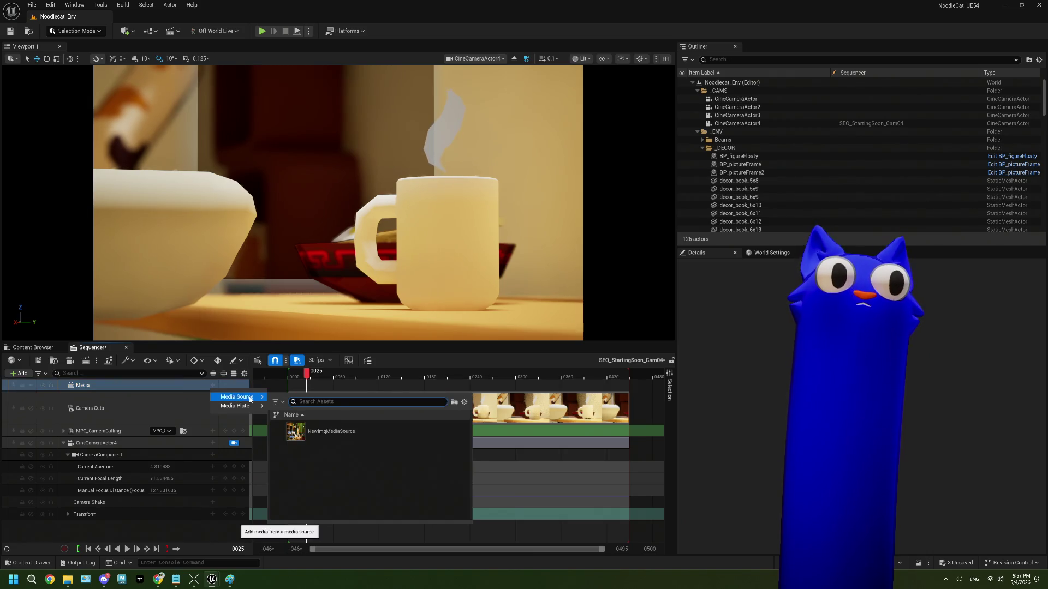
left_click(349, 429)
left_click_drag(308, 398, 630, 379)
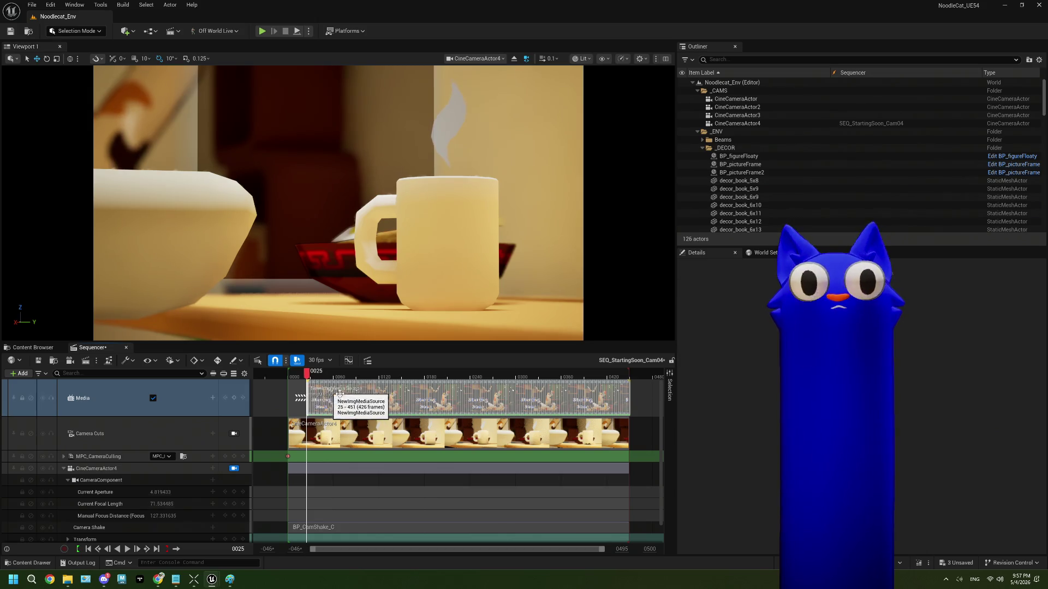
Step: Remove the media section and delete the trial Media track, then bring the guide forward
right_click(178, 401)
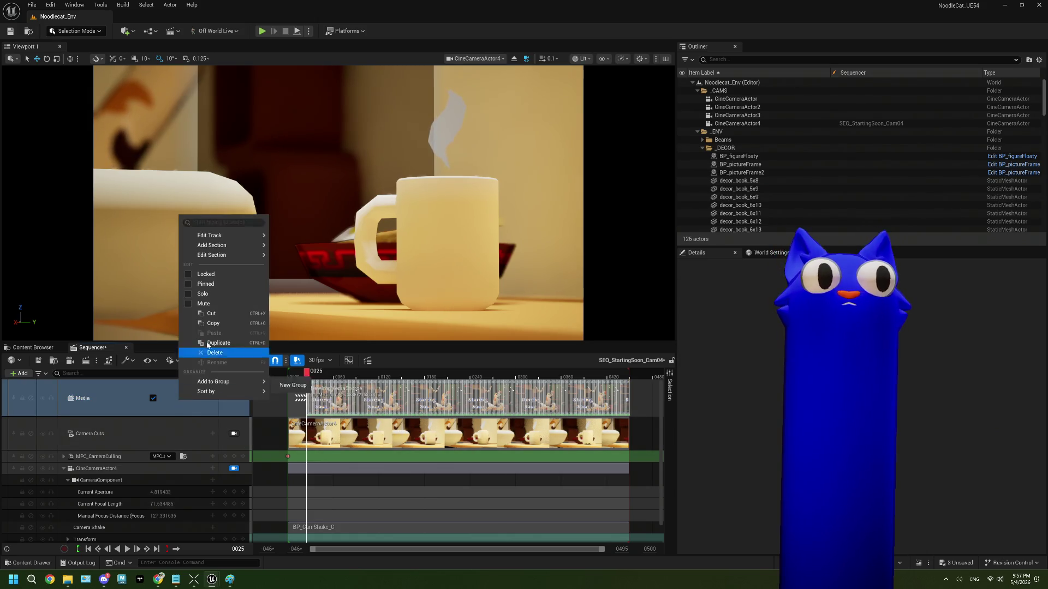
left_click(178, 408)
right_click(178, 408)
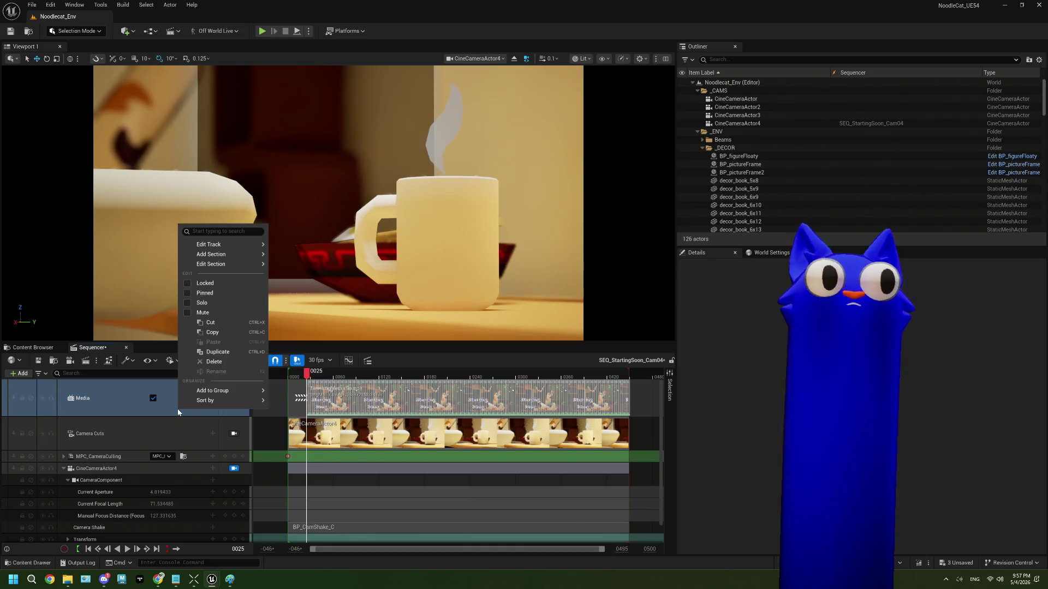
left_click(178, 408)
key("Delete")
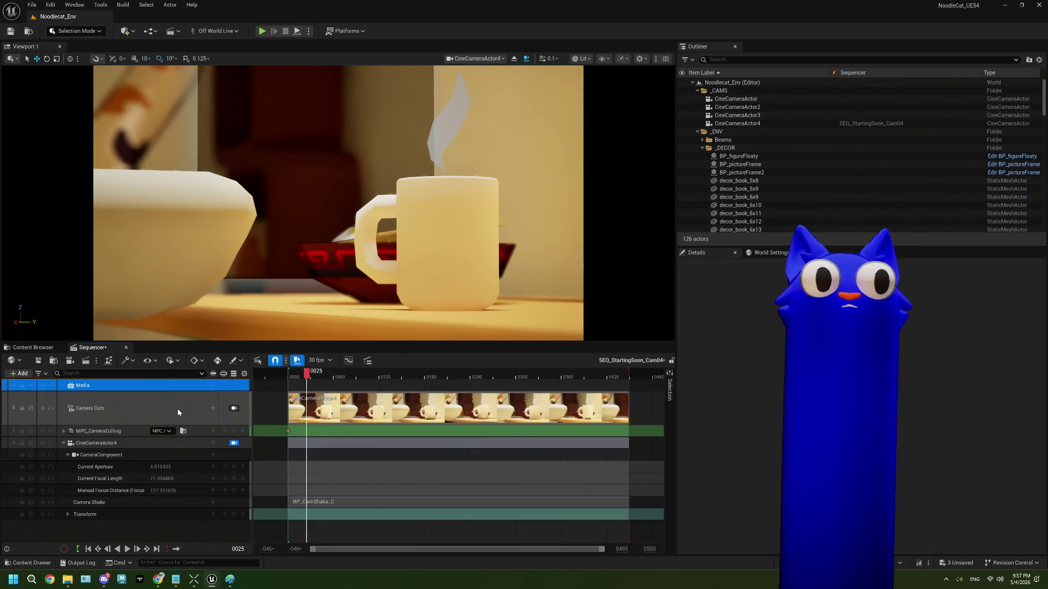
left_click(213, 385)
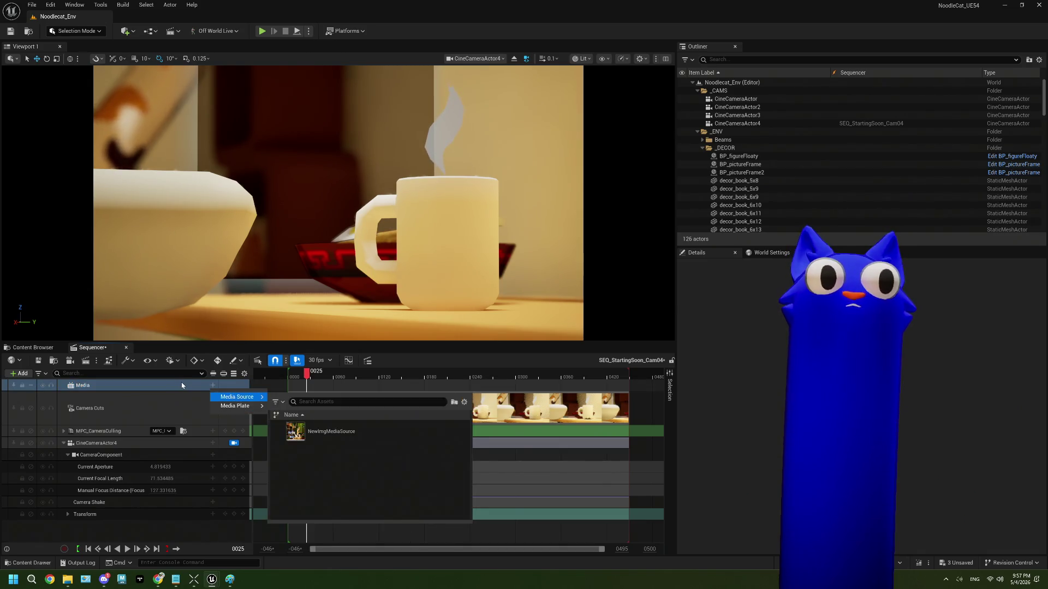
key("Escape")
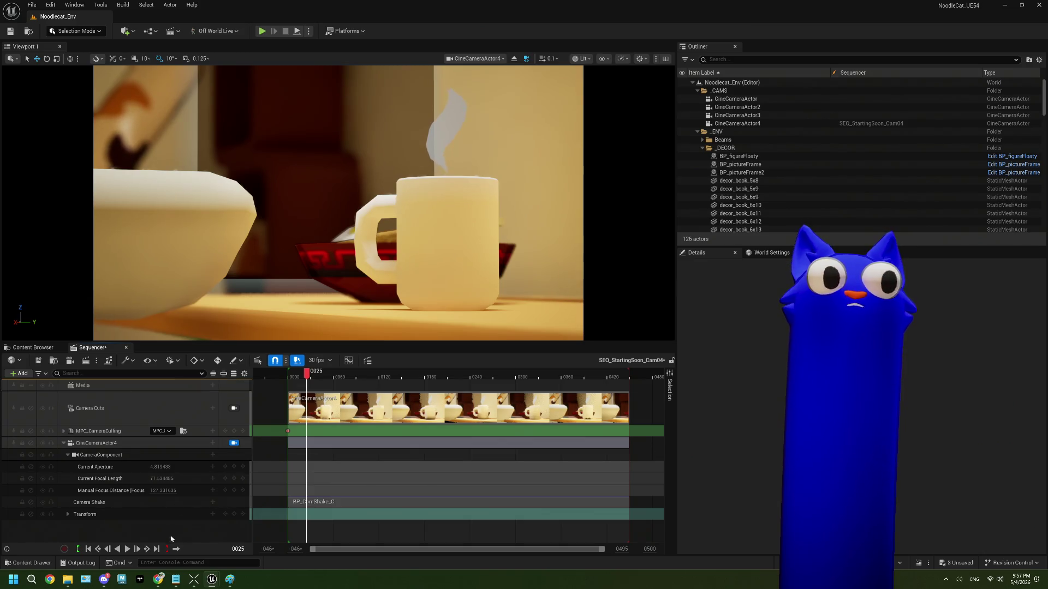
right_click(130, 389)
key("Delete")
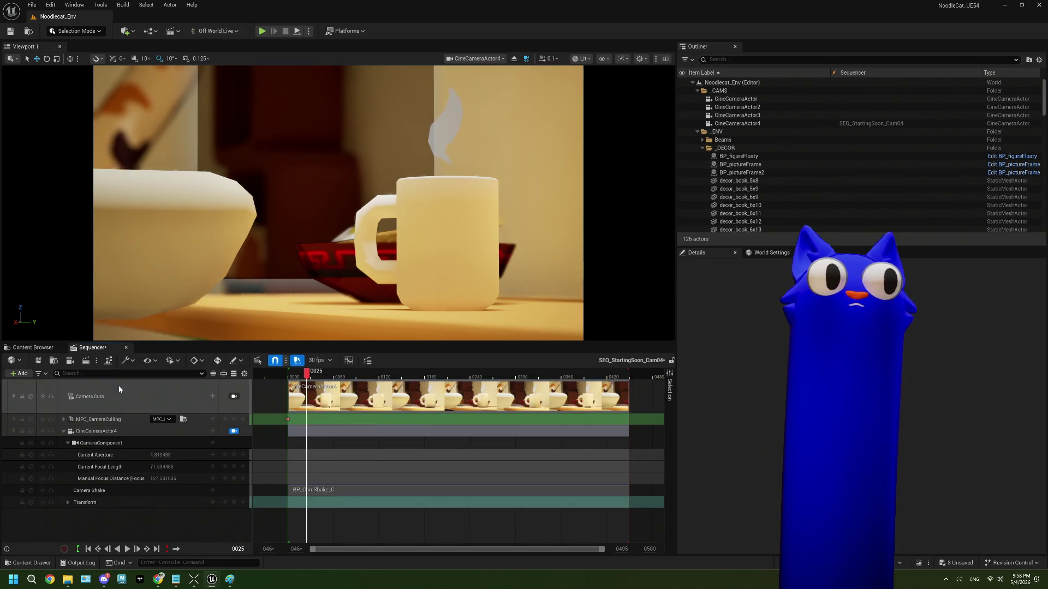
left_click(156, 578)
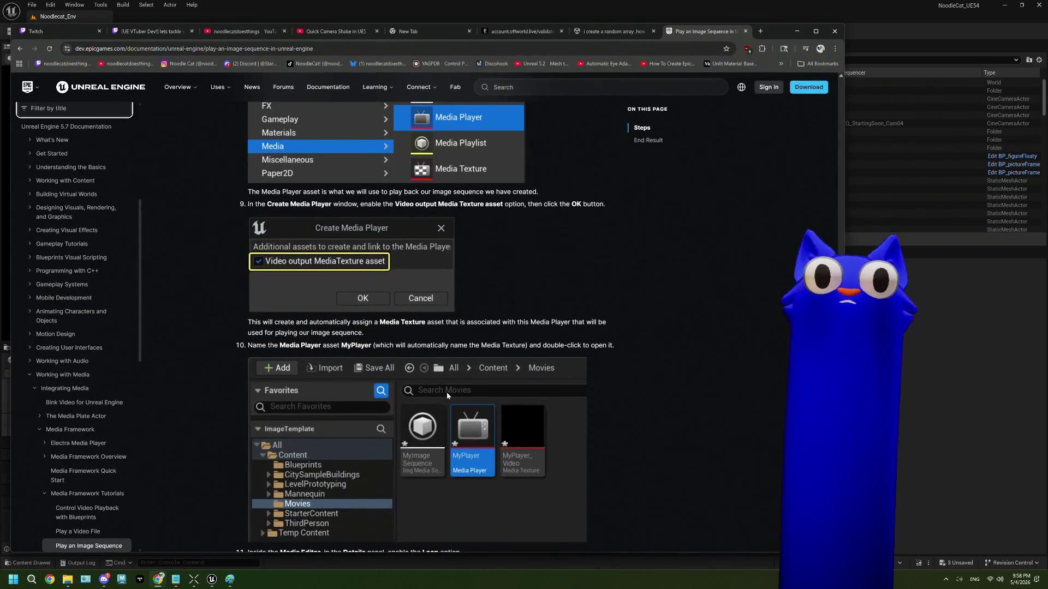
Step: Scroll the image-sequence guide down to its End Result, then minimize Chrome
scroll(447, 392, "down", 3)
scroll(446, 392, "down", 4)
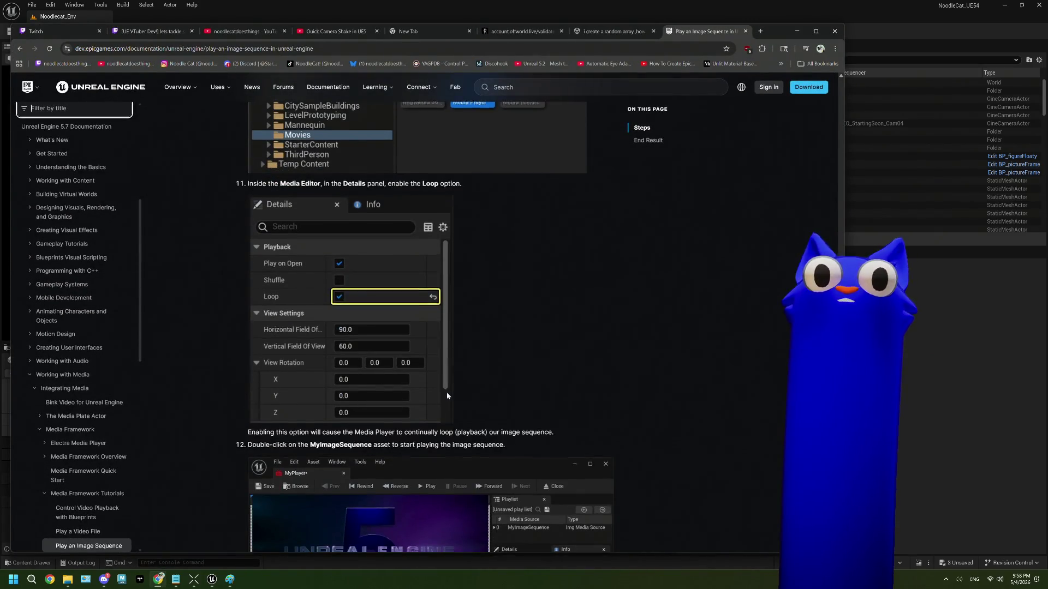
scroll(446, 392, "down", 4)
scroll(446, 394, "down", 5)
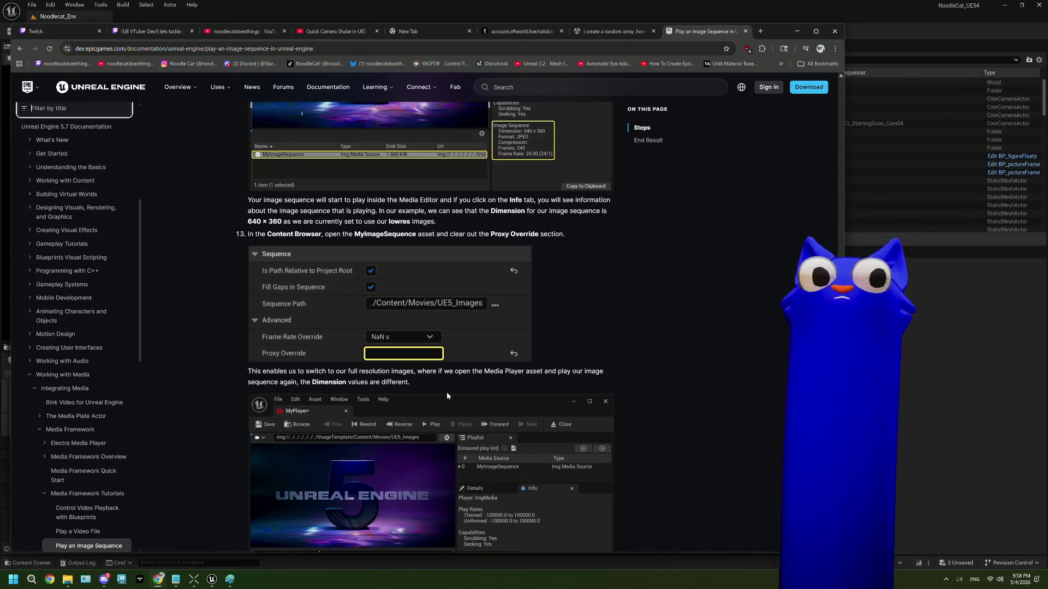
scroll(446, 394, "down", 6)
scroll(447, 396, "down", 3)
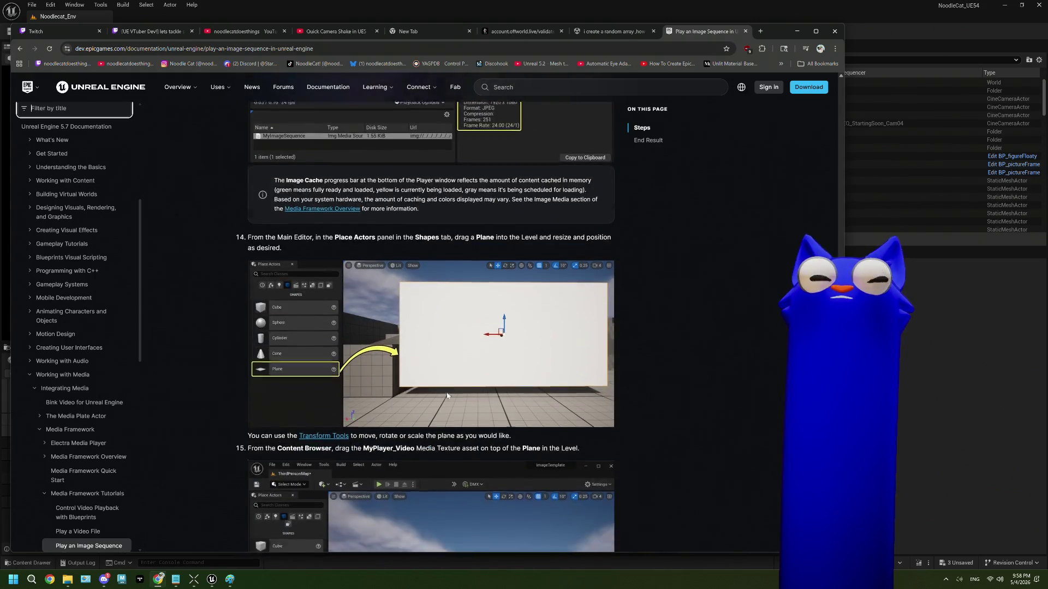
scroll(447, 396, "down", 4)
scroll(446, 396, "down", 6)
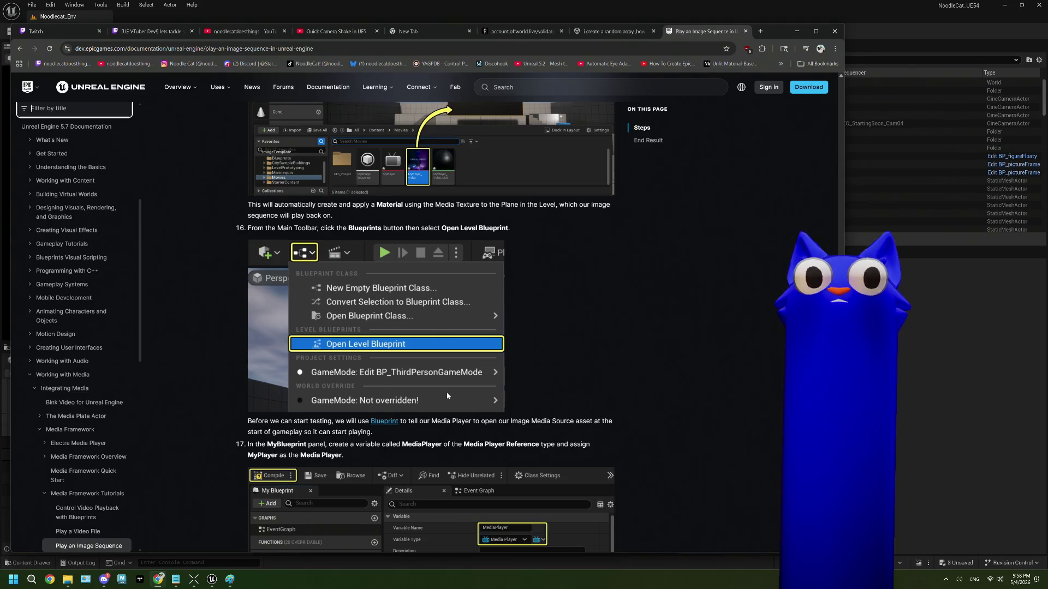
scroll(447, 396, "down", 5)
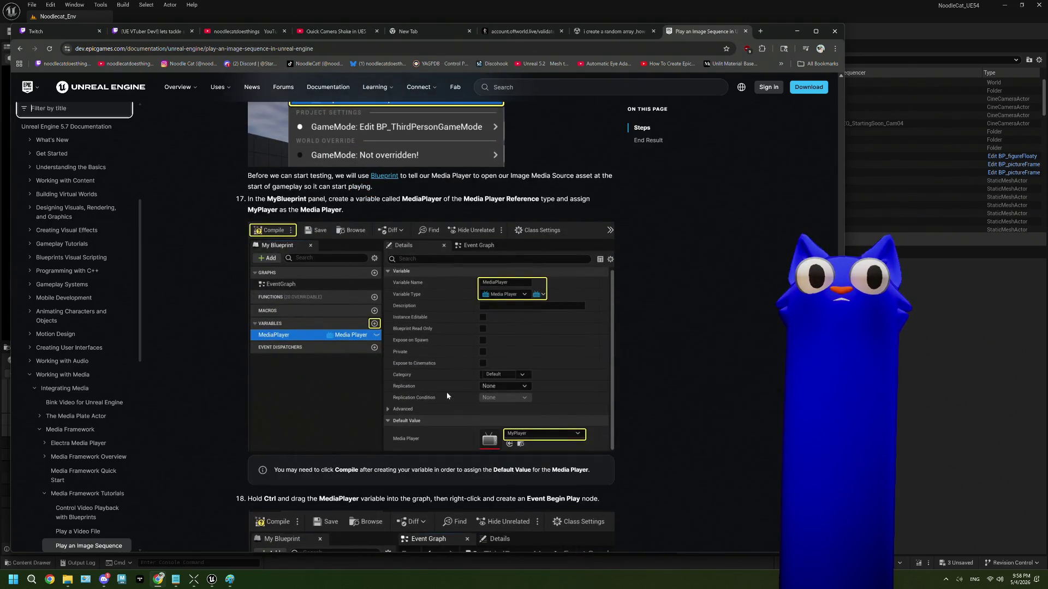
scroll(446, 396, "down", 4)
scroll(446, 395, "down", 10)
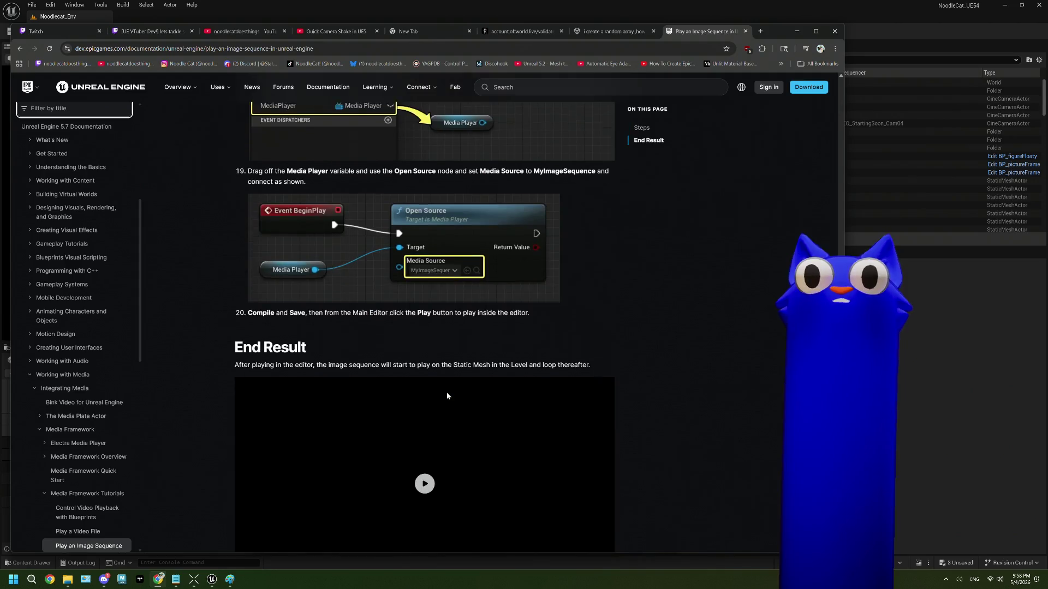
scroll(447, 396, "down", 2)
scroll(447, 396, "up", 5)
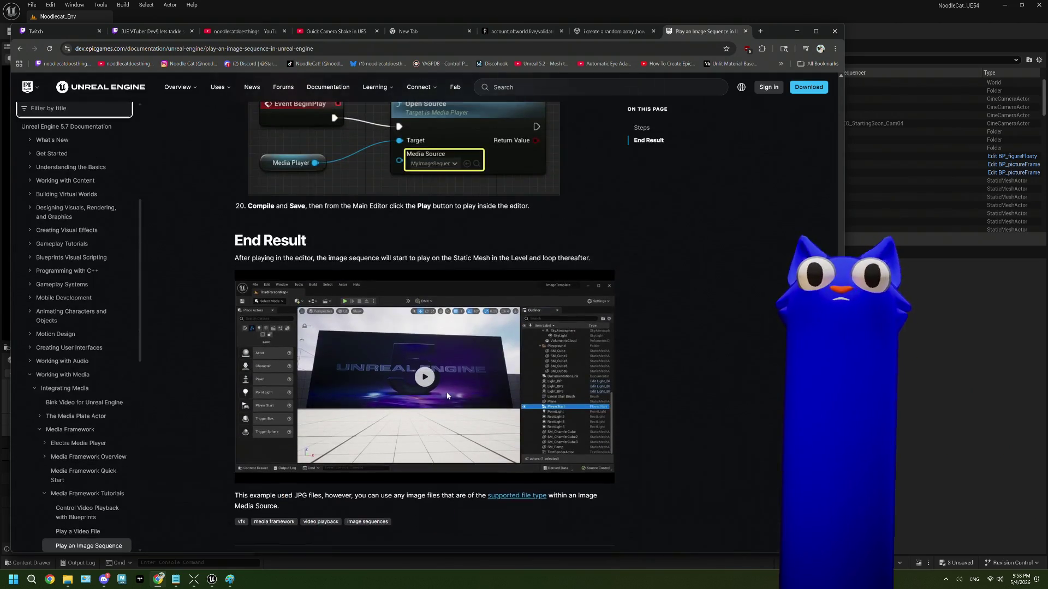
left_click(796, 34)
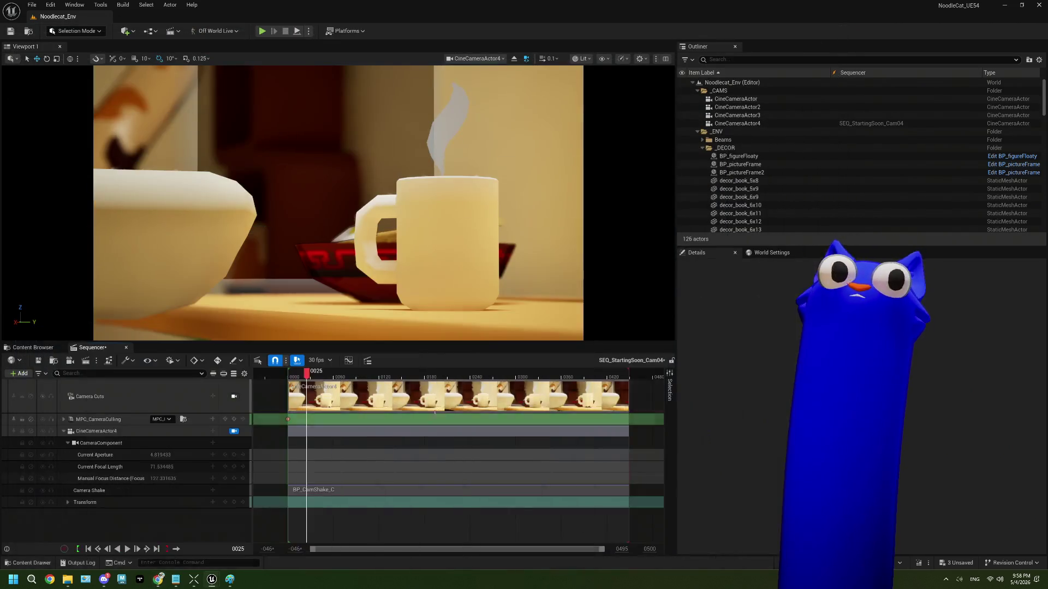
Step: Add a Media track with a NewImgMediaSource section from frame 25, lengthened to about frame 150
right_click(145, 525)
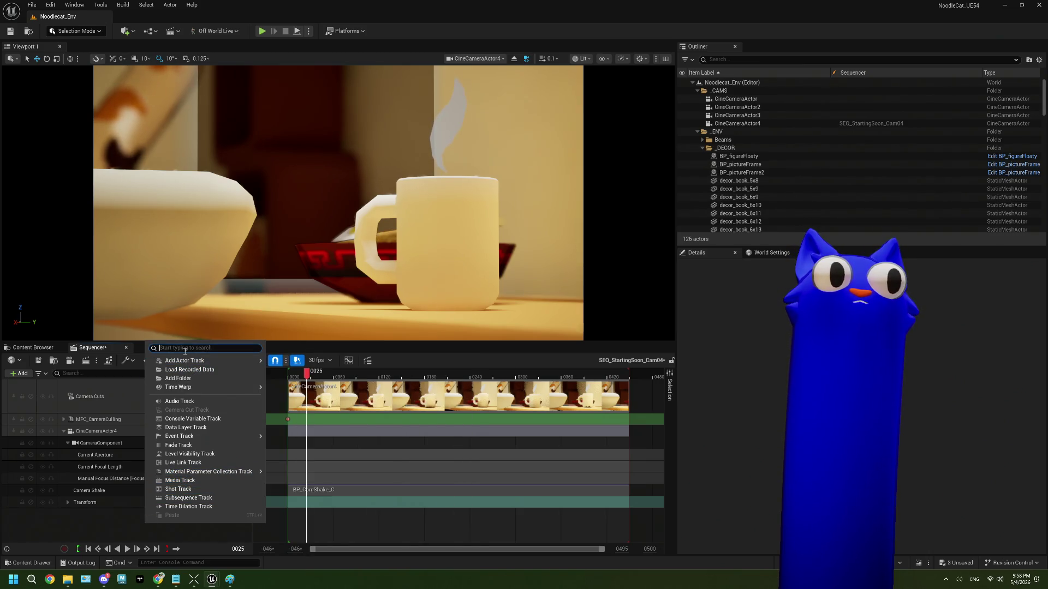
type("media")
key("Return")
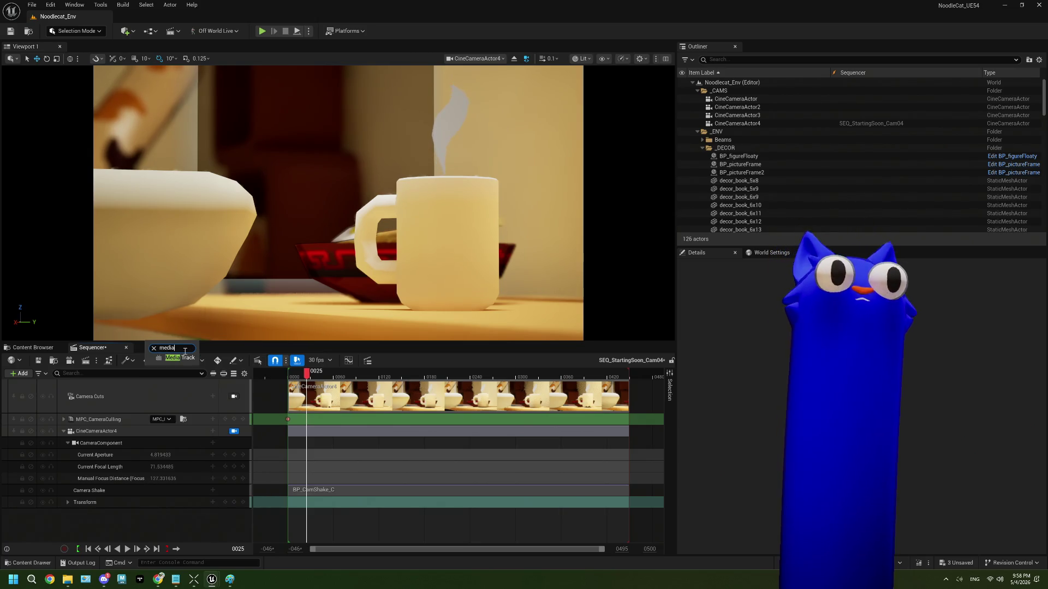
left_click(155, 419)
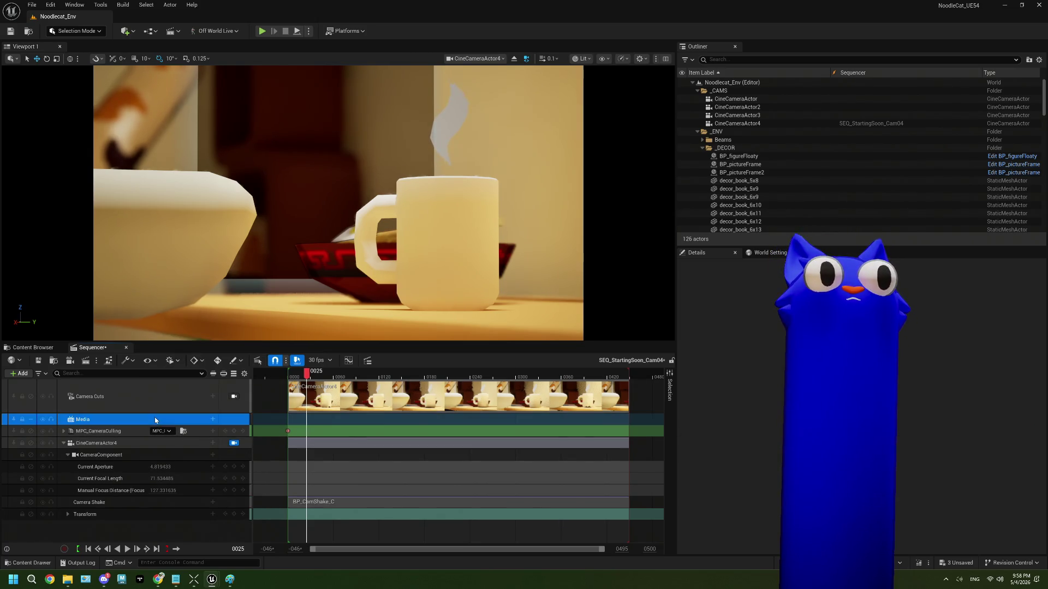
left_click(213, 419)
mouse_move(238, 431)
left_click(320, 458)
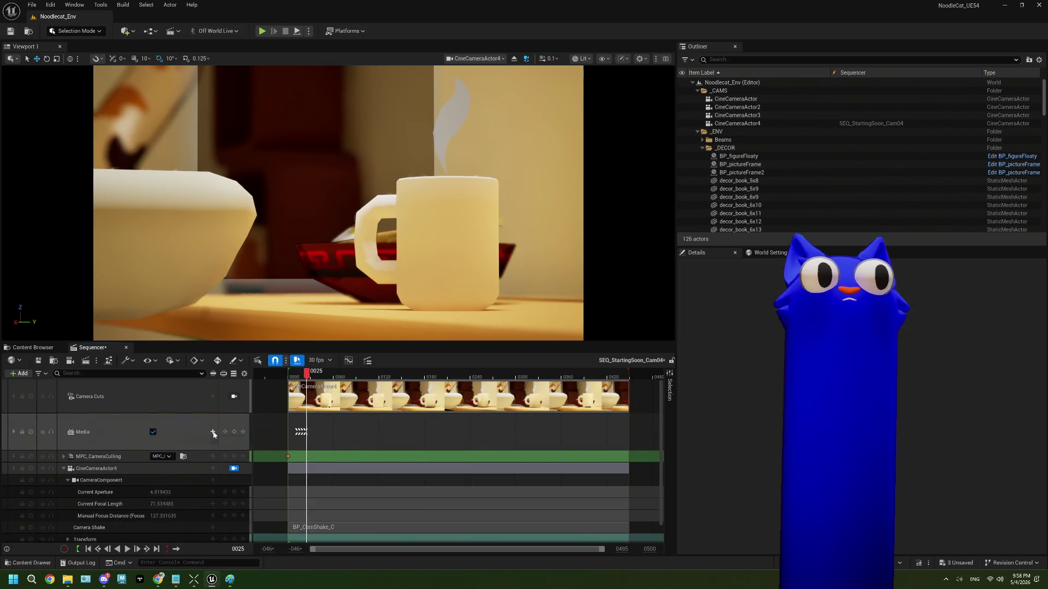
left_click(213, 433)
mouse_move(242, 458)
left_click(310, 495)
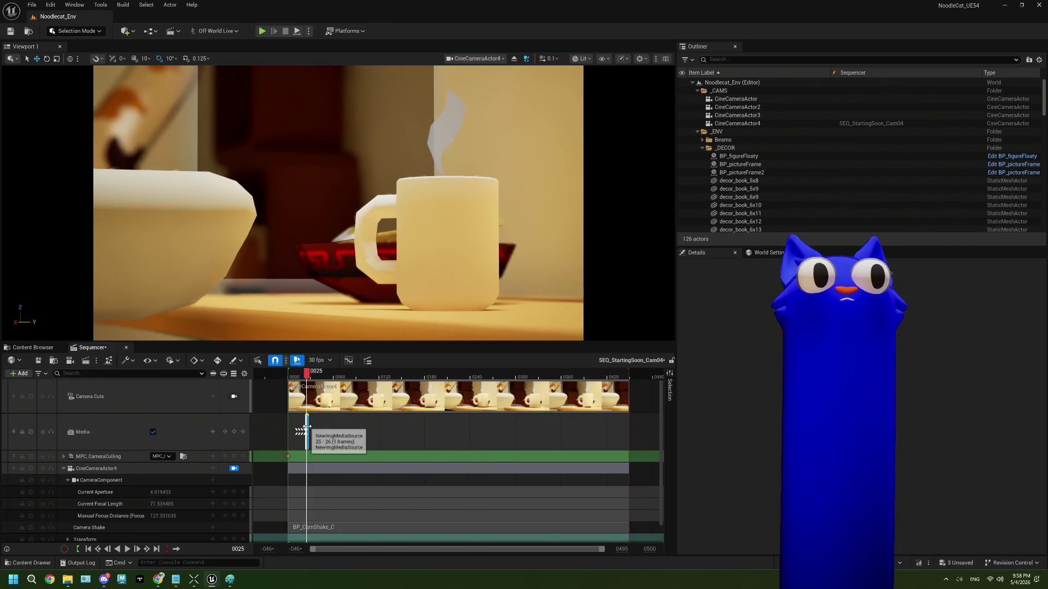
left_click_drag(307, 427, 504, 429)
Step: Set the section's media texture to NewMediaPlayer_Video and scrub to about frame 87
right_click(427, 431)
mouse_move(488, 258)
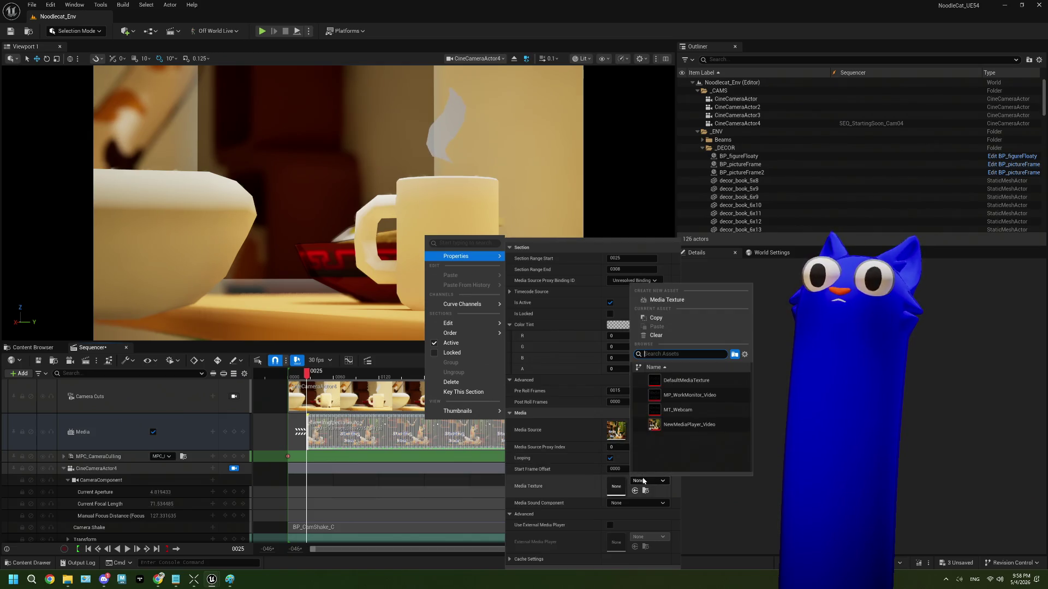
left_click(644, 481)
left_click(705, 425)
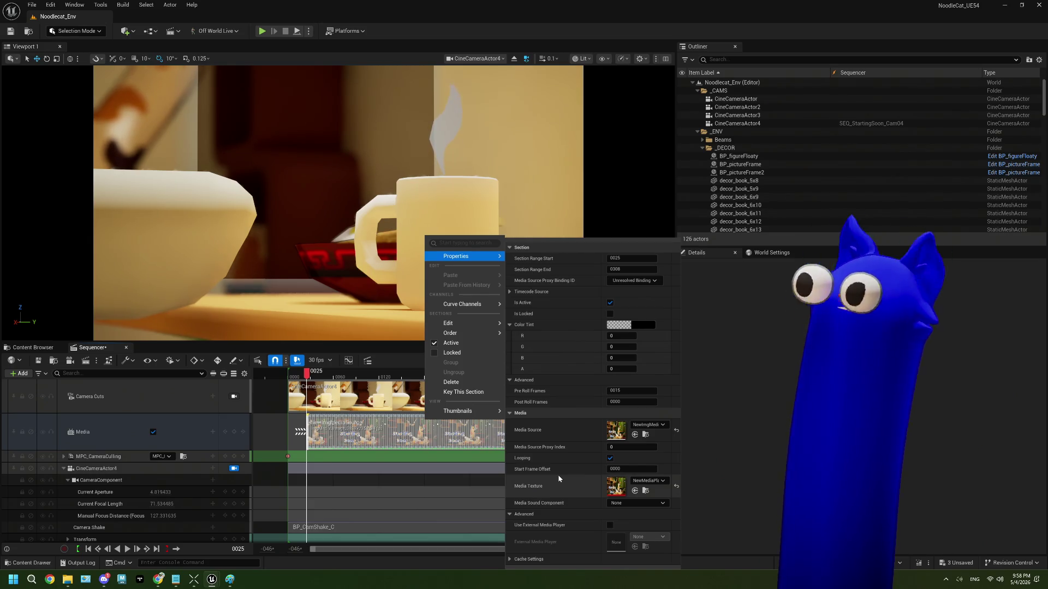
left_click(137, 435)
left_click_drag(307, 381, 354, 375)
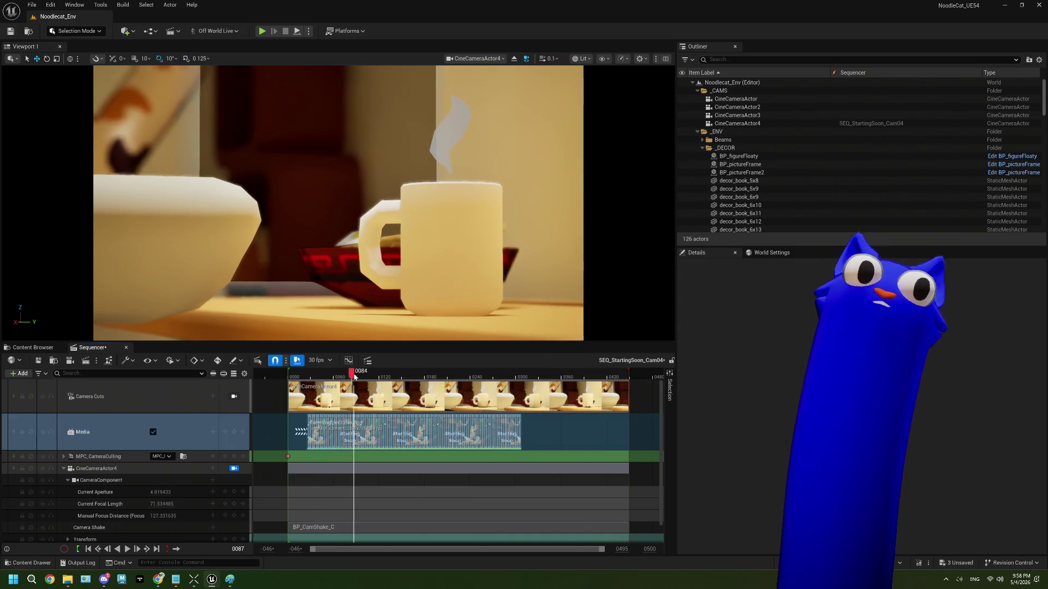
Step: Delete the media section and the Media track, then save SEQ_StartingSoon_Cam04
left_click_drag(101, 430, 128, 381)
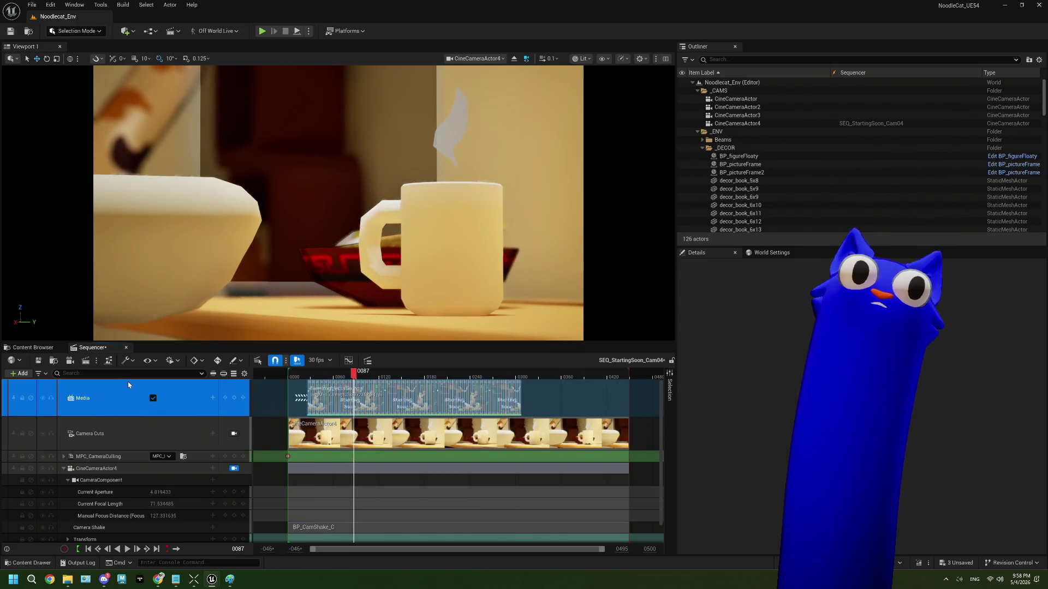
right_click(372, 390)
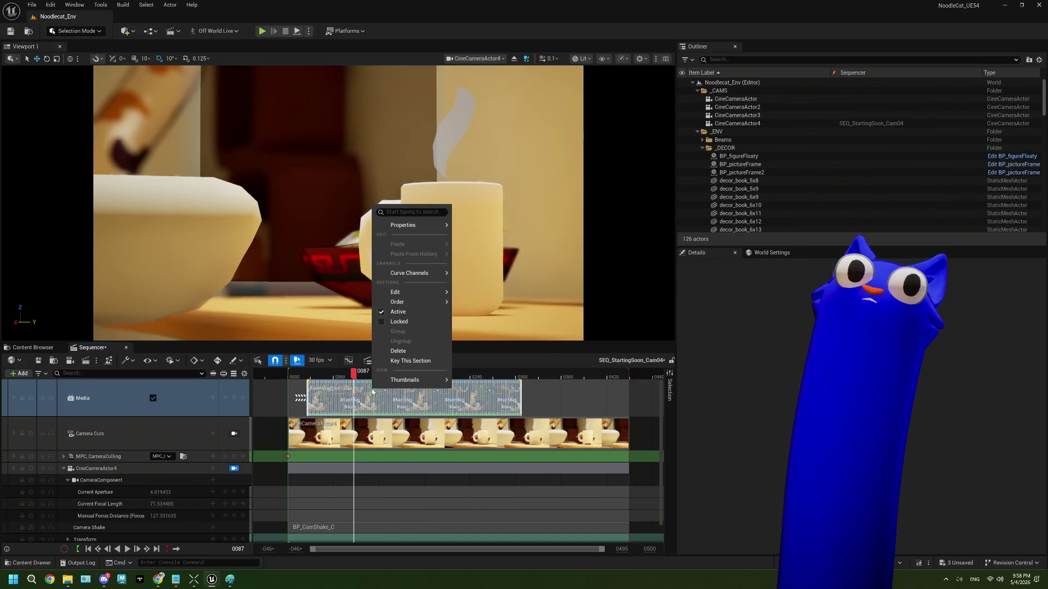
mouse_move(436, 291)
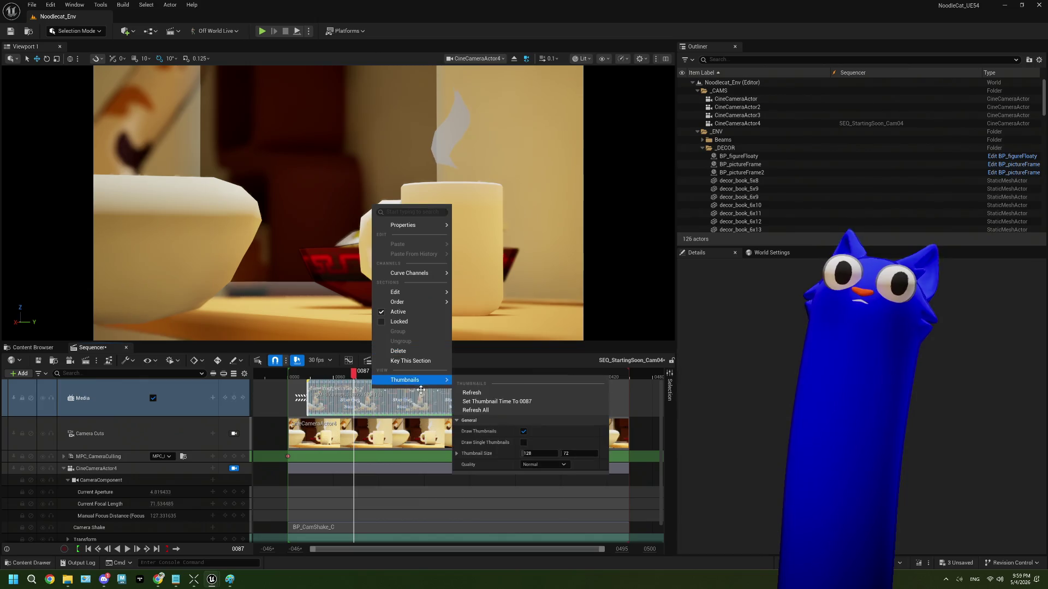
left_click(412, 352)
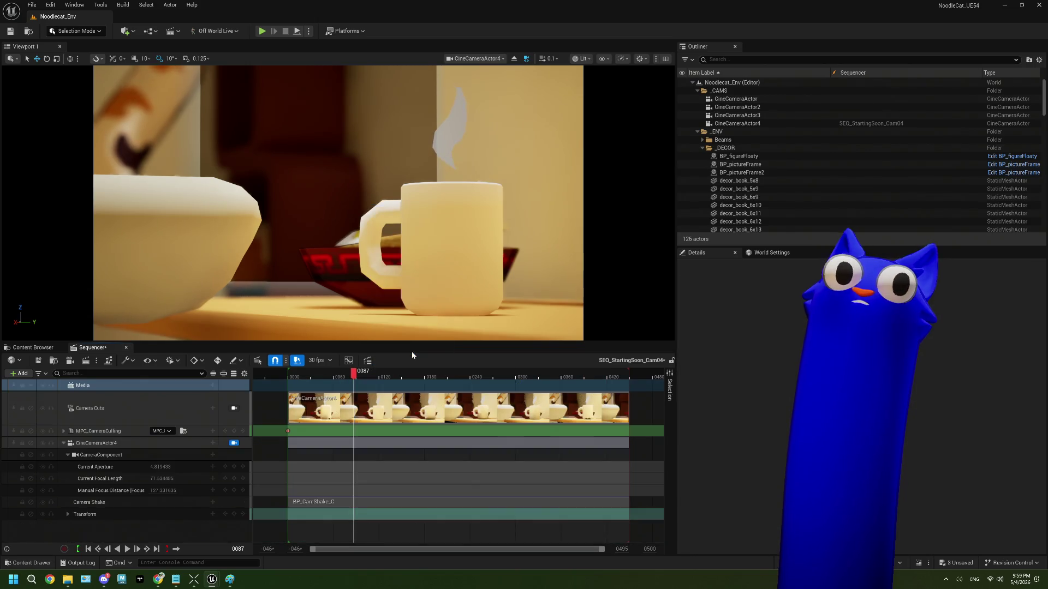
left_click(171, 386)
key("Delete")
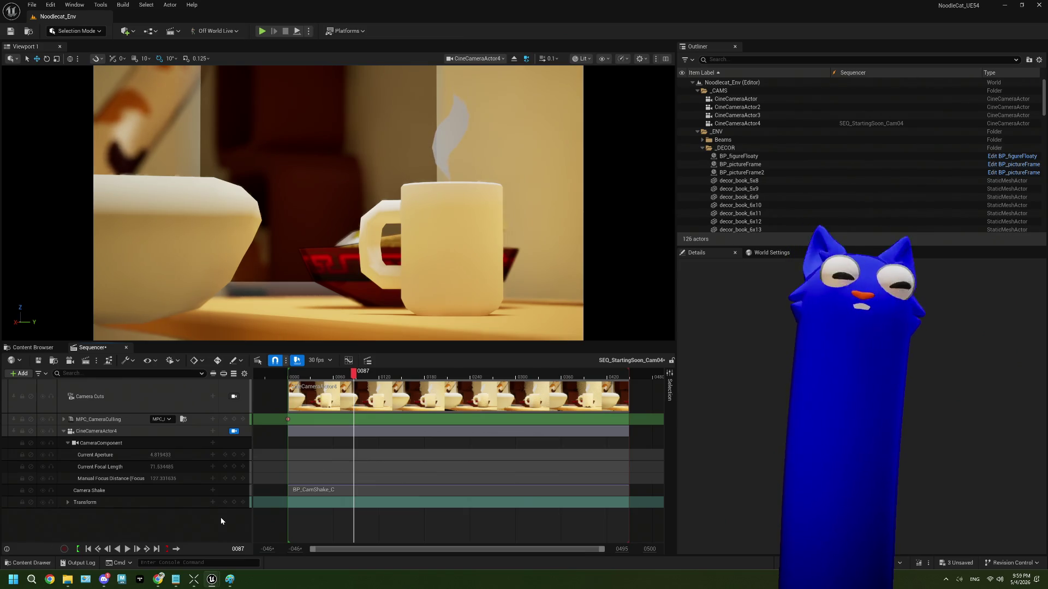
left_click(10, 32)
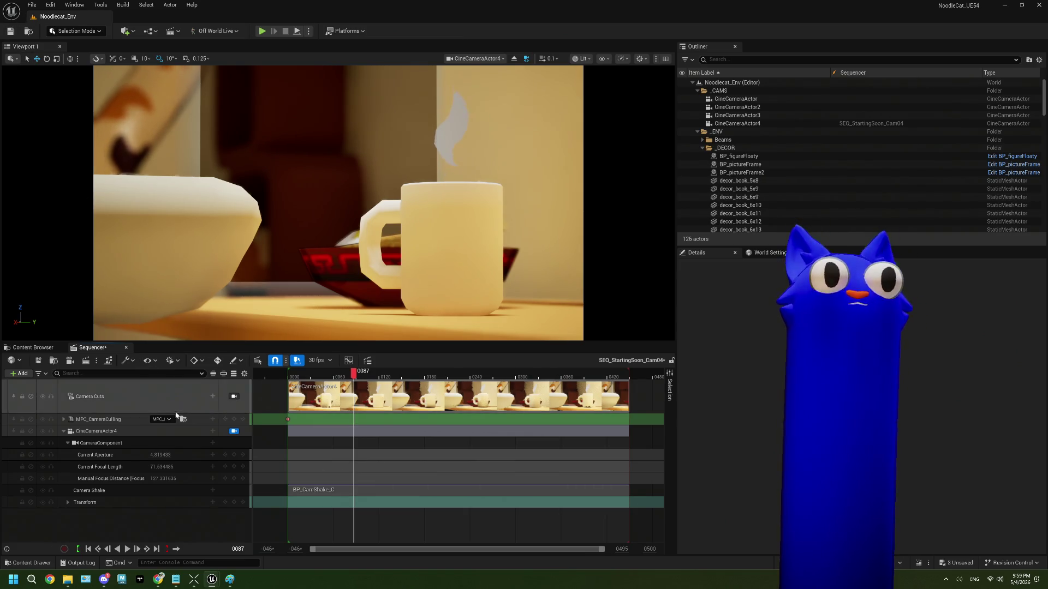
left_click(40, 348)
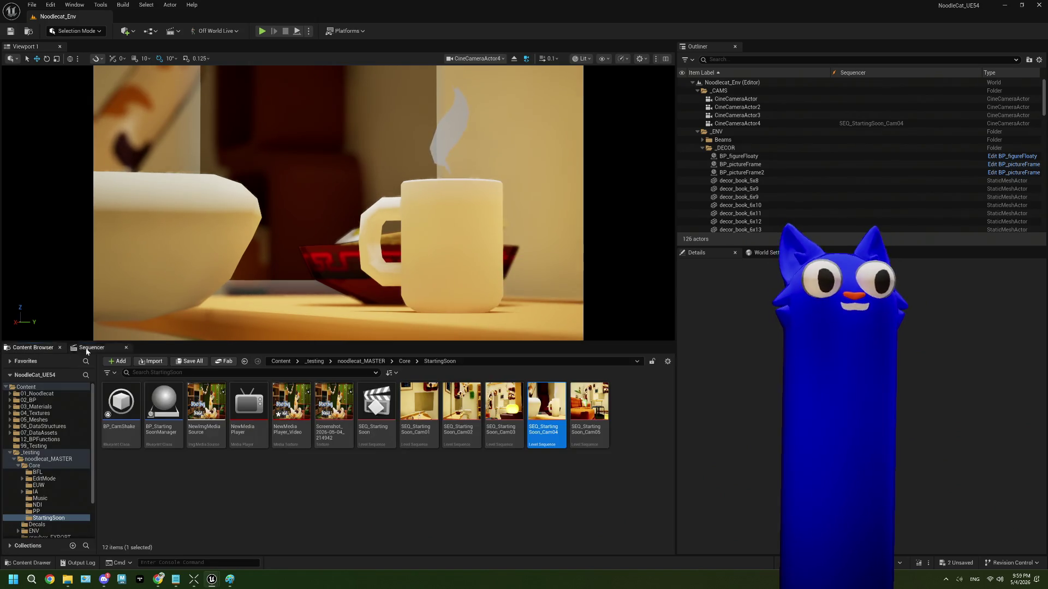
Step: Force-delete the screenshot texture, NewMediaPlayer_Video, NewMediaPlayer and NewImgMediaSource assets
left_click(126, 349)
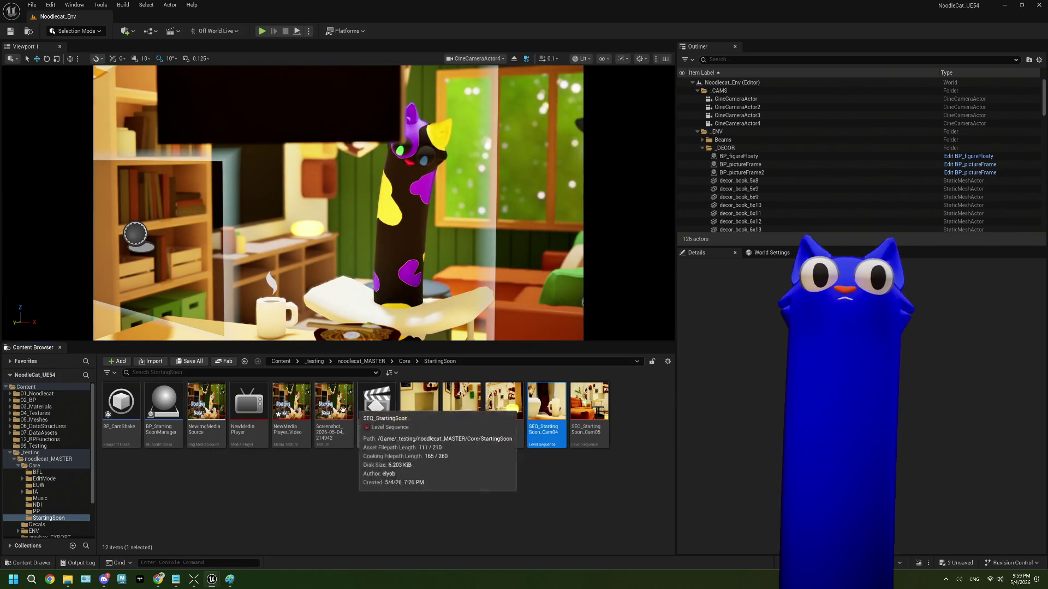
left_click(322, 418)
left_click(292, 415, "ctrl")
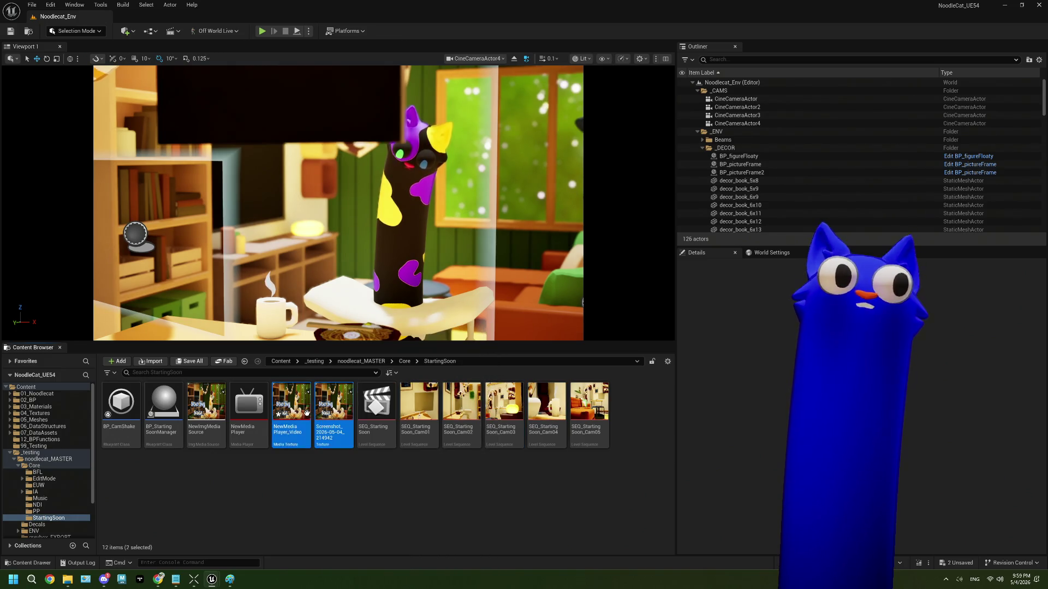
left_click(256, 415, "ctrl")
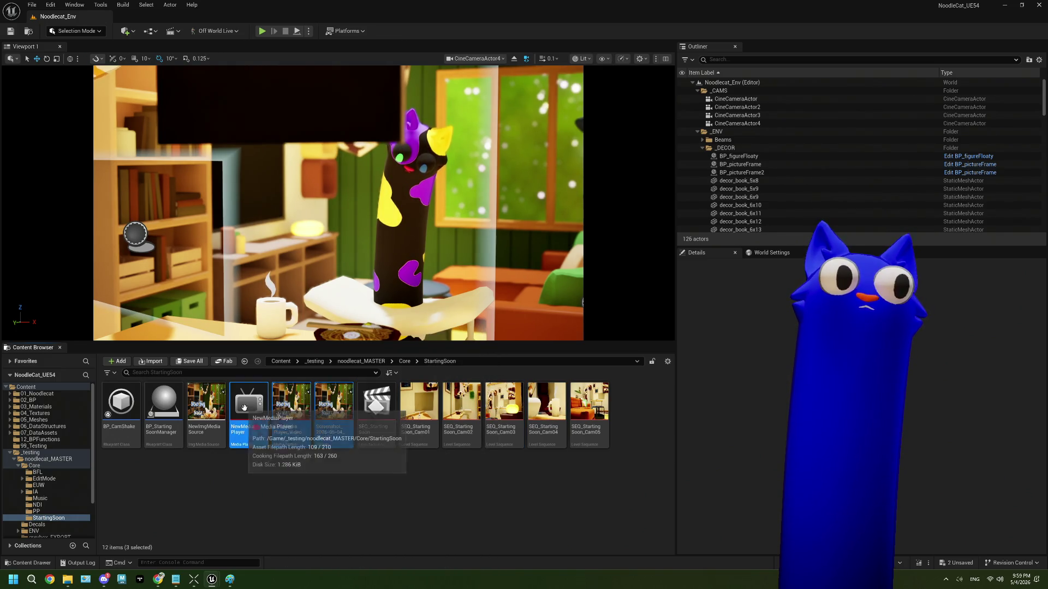
left_click(208, 409, "ctrl")
key("Delete")
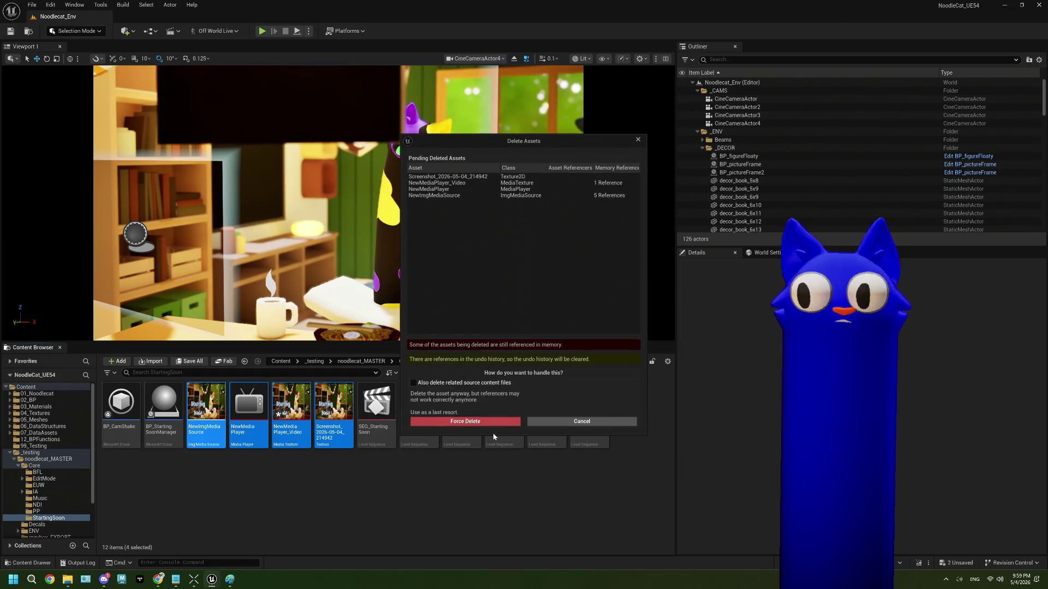
left_click(494, 423)
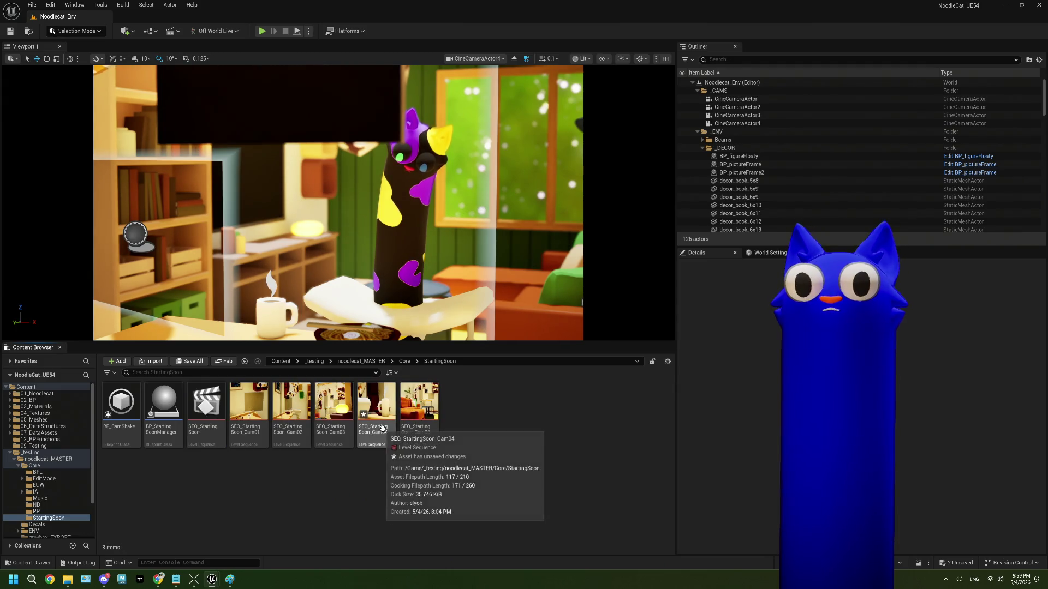
Step: Scrub through the SEQ_StartingSoon_Cam04 shot to check it still plays correctly
double_click(376, 410)
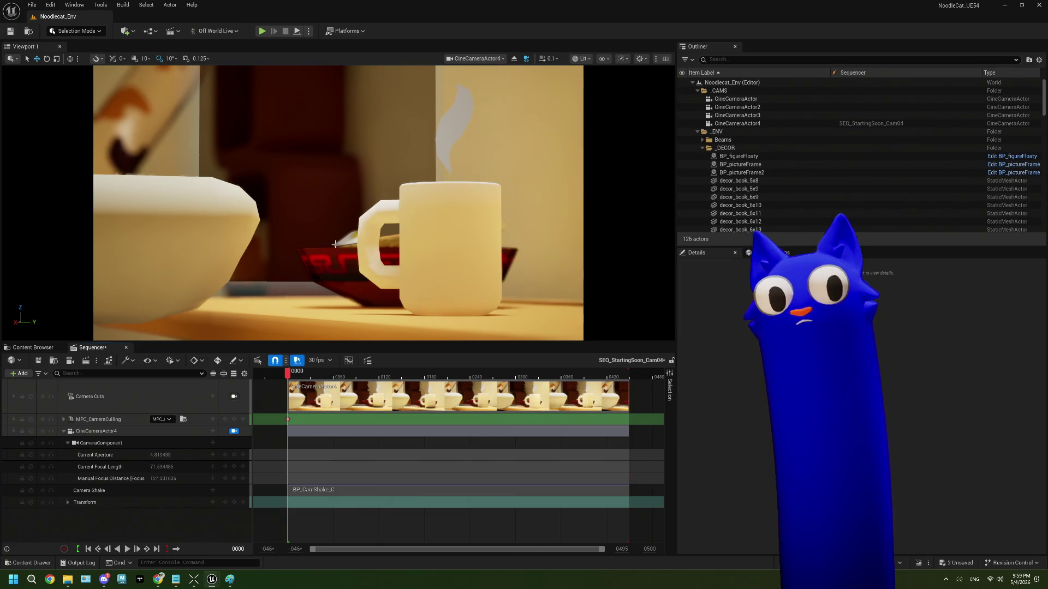
mouse_move(289, 377)
left_mouse_down()
mouse_move(541, 372)
mouse_move(385, 373)
left_mouse_up()
left_click(11, 347)
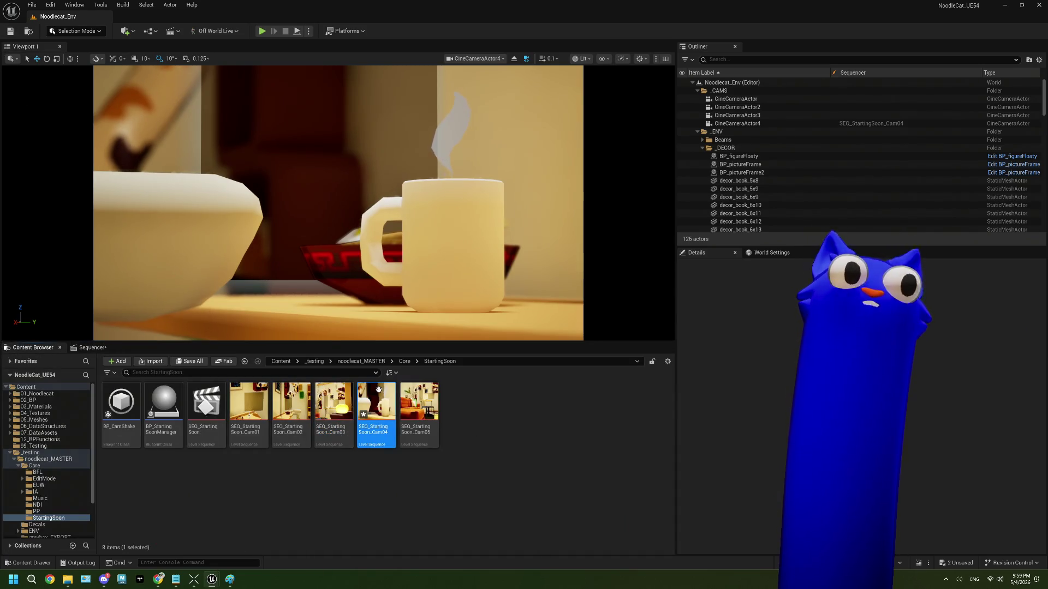
Step: Save all changes, then open IMC_SceneTransitions from the Core folder
left_click(484, 465)
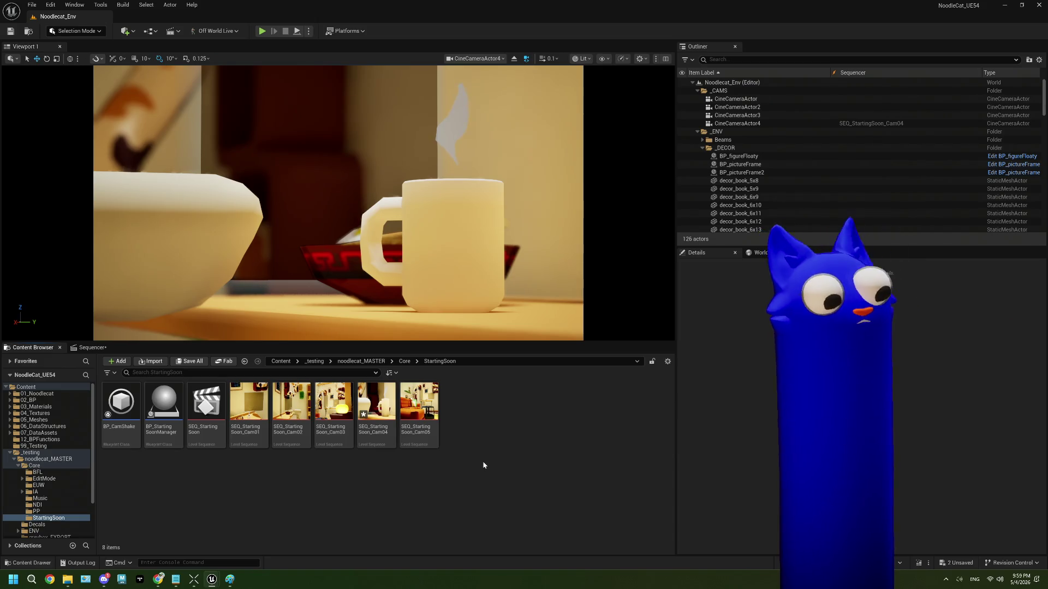
key("ctrl+shift+s")
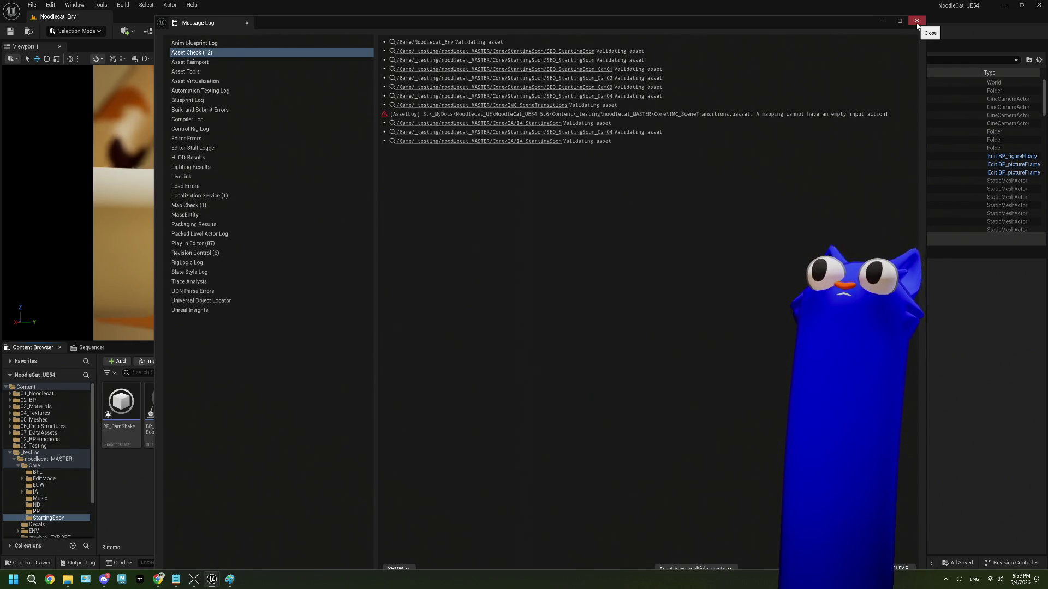
left_click(916, 21)
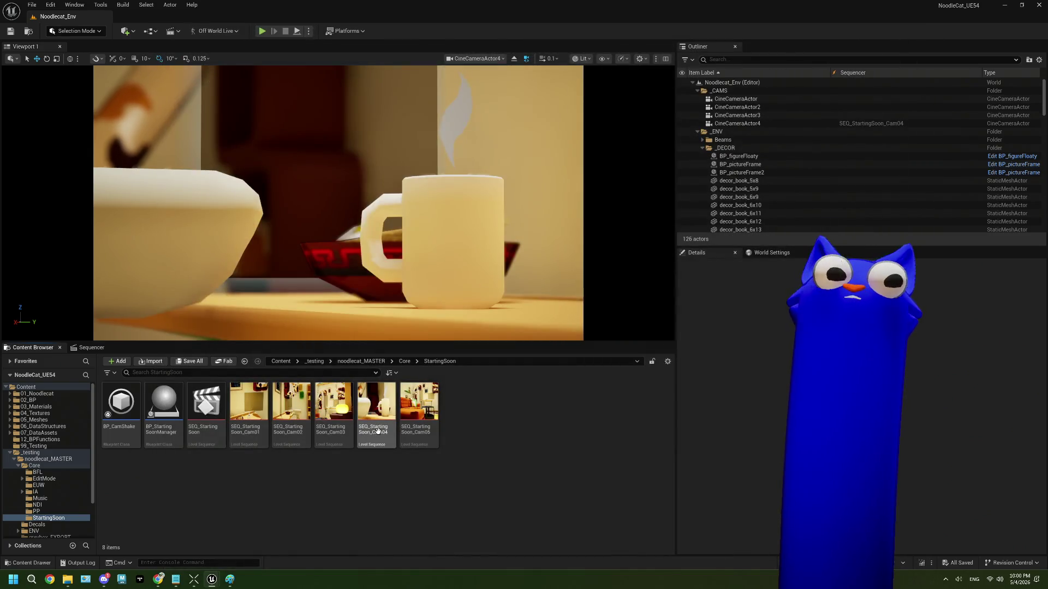
left_click(404, 362)
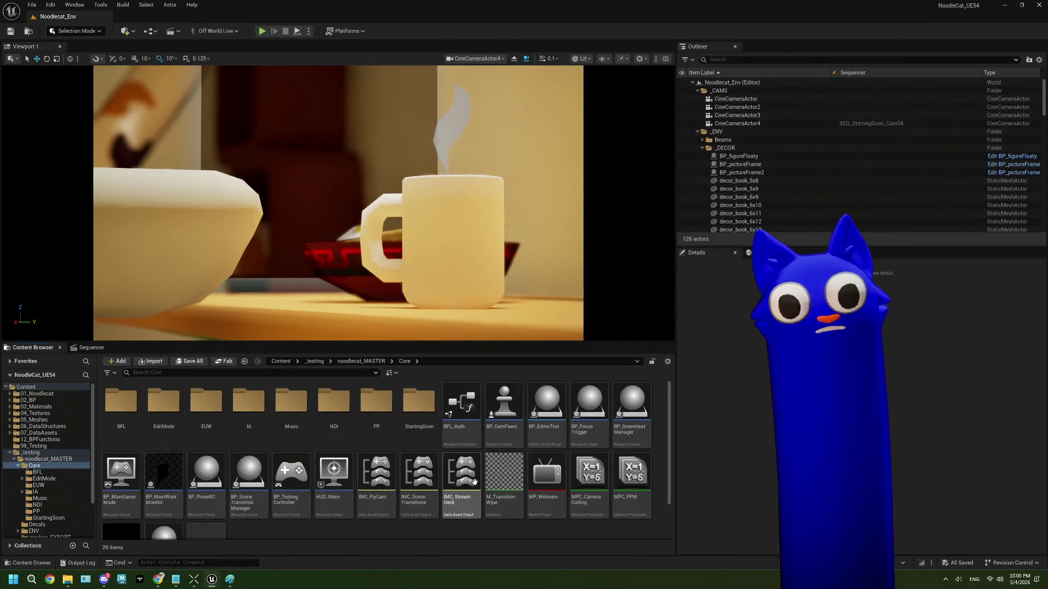
double_click(430, 488)
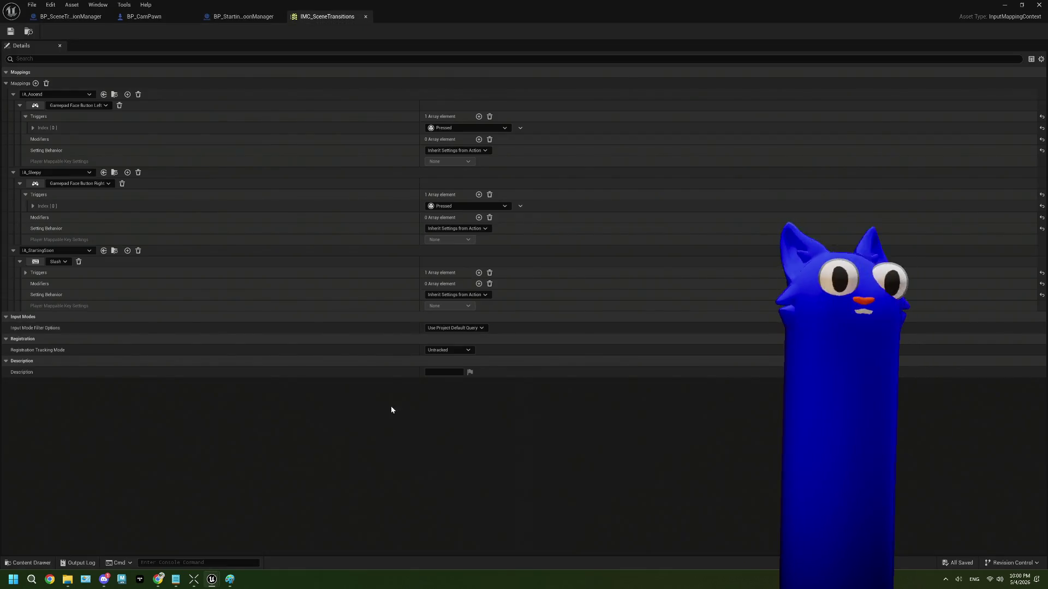
Step: Rebind IA_StartingSoon from Slash to Gamepad Face Button Top
left_click(64, 264)
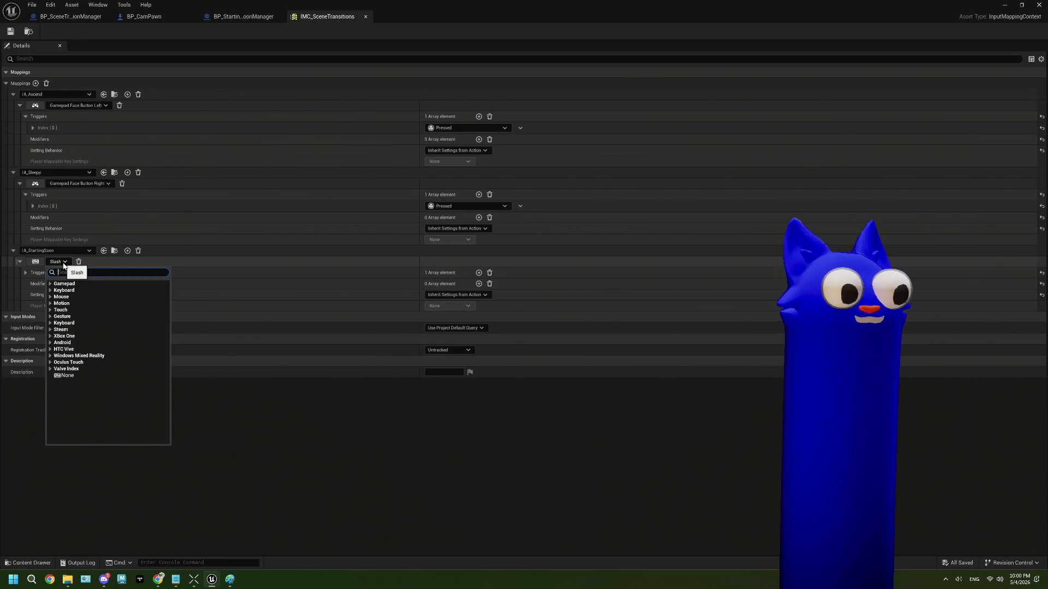
type("up")
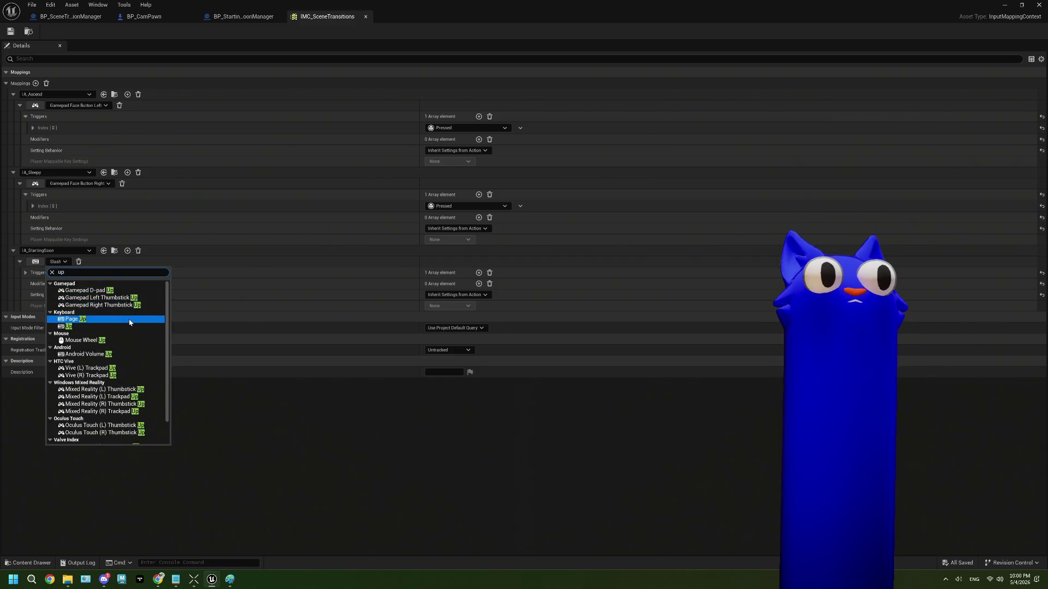
key("BackSpace")
type("top")
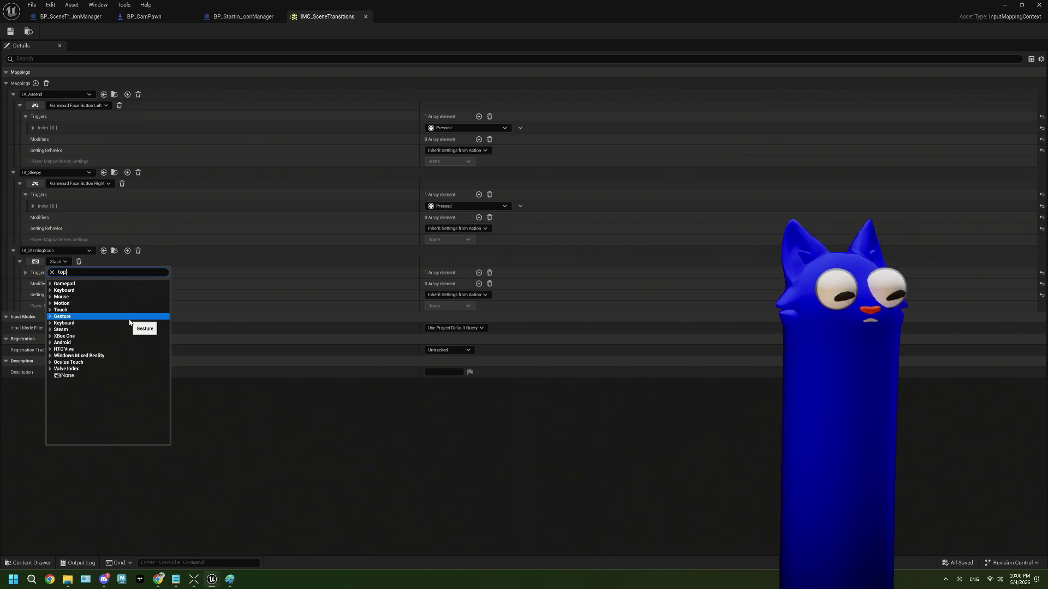
left_click(121, 290)
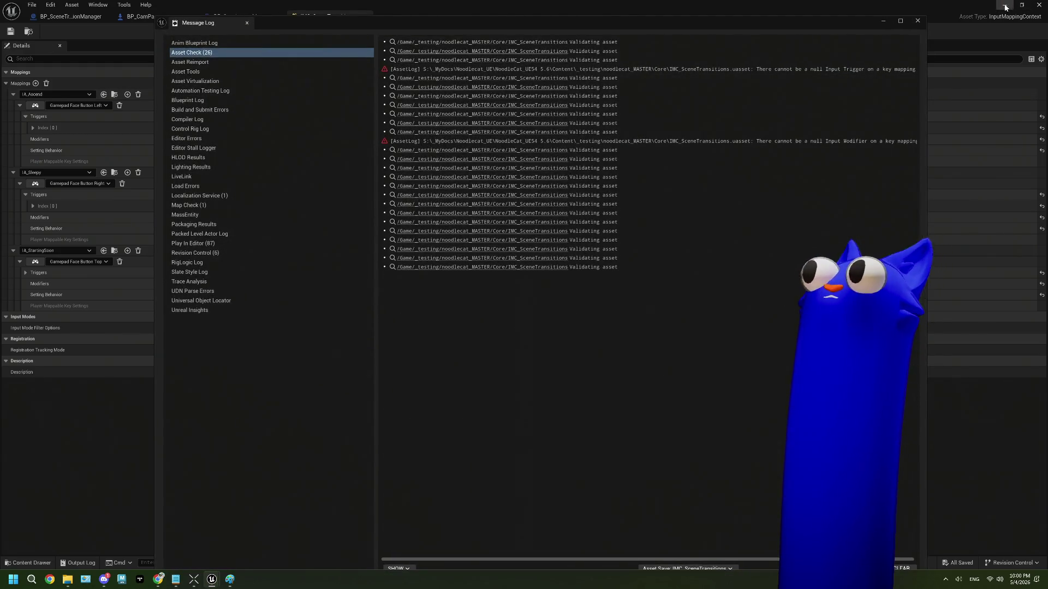
Step: Close the Message Log popups and check the IA_StartingSoon mapping options
left_click(919, 22)
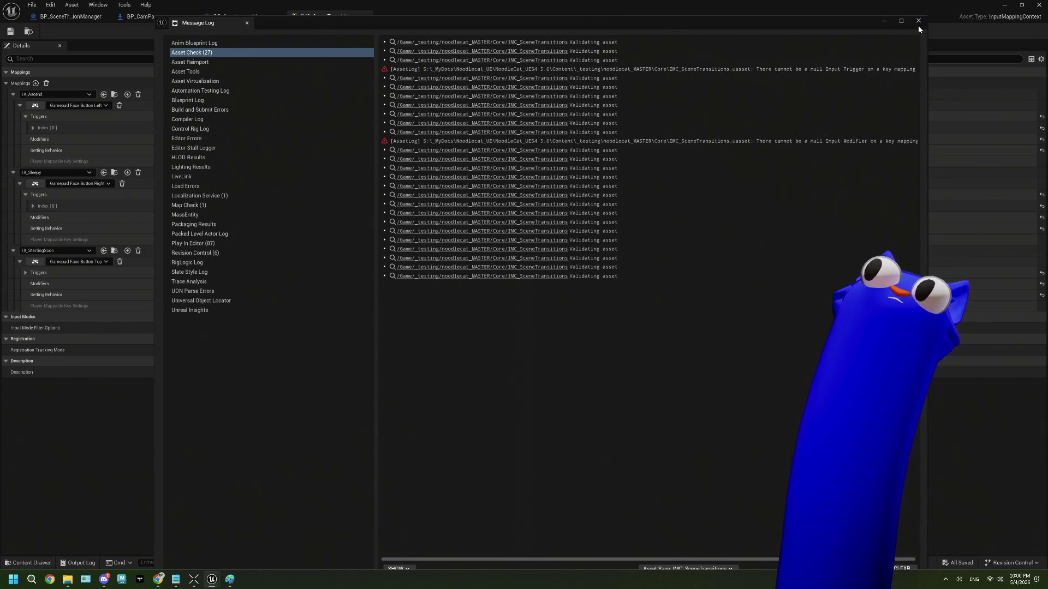
left_click(918, 21)
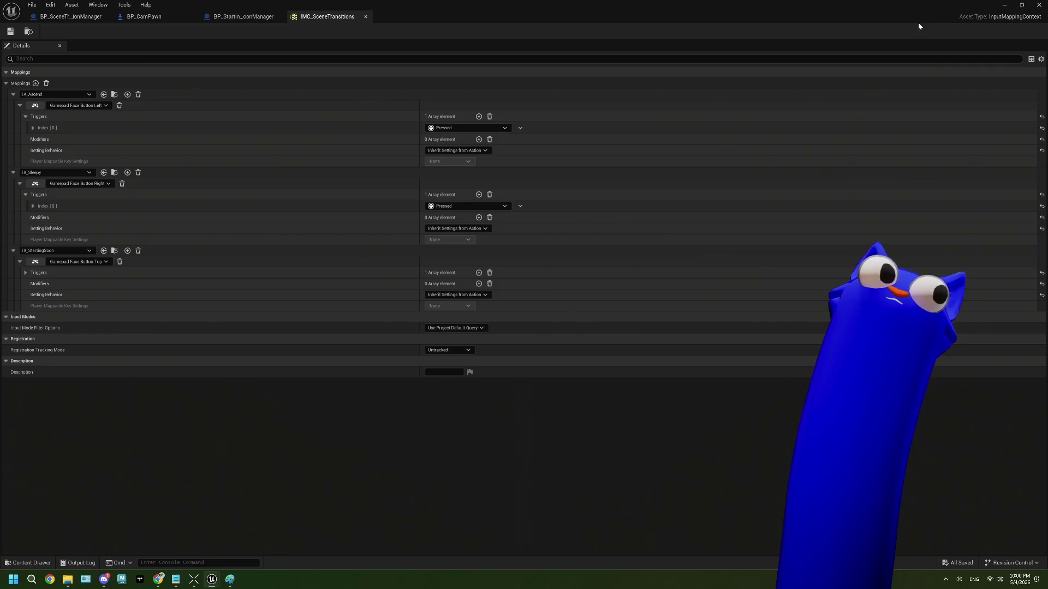
left_click(11, 31)
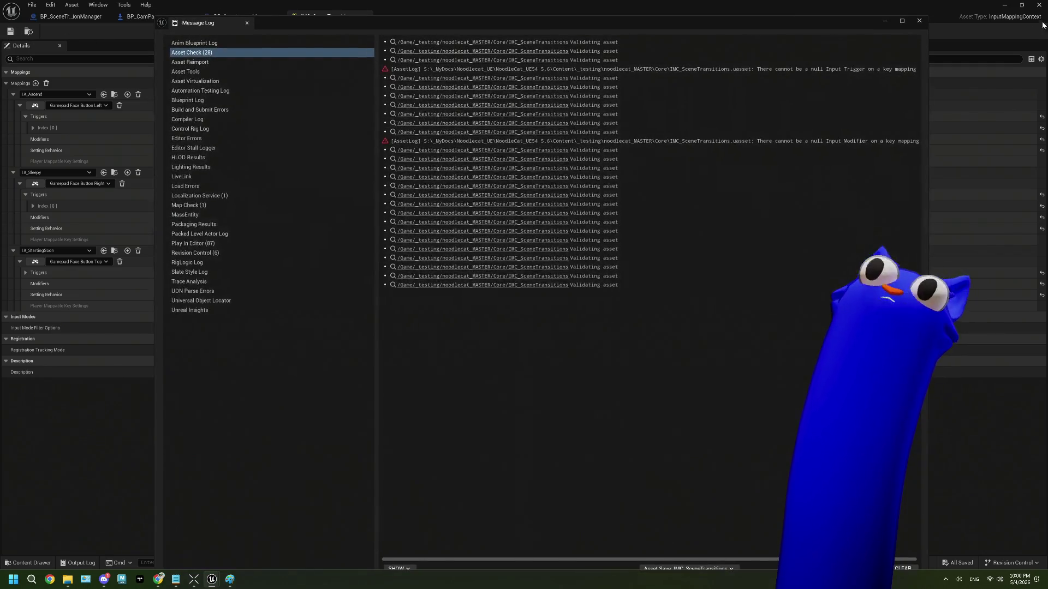
left_click(918, 22)
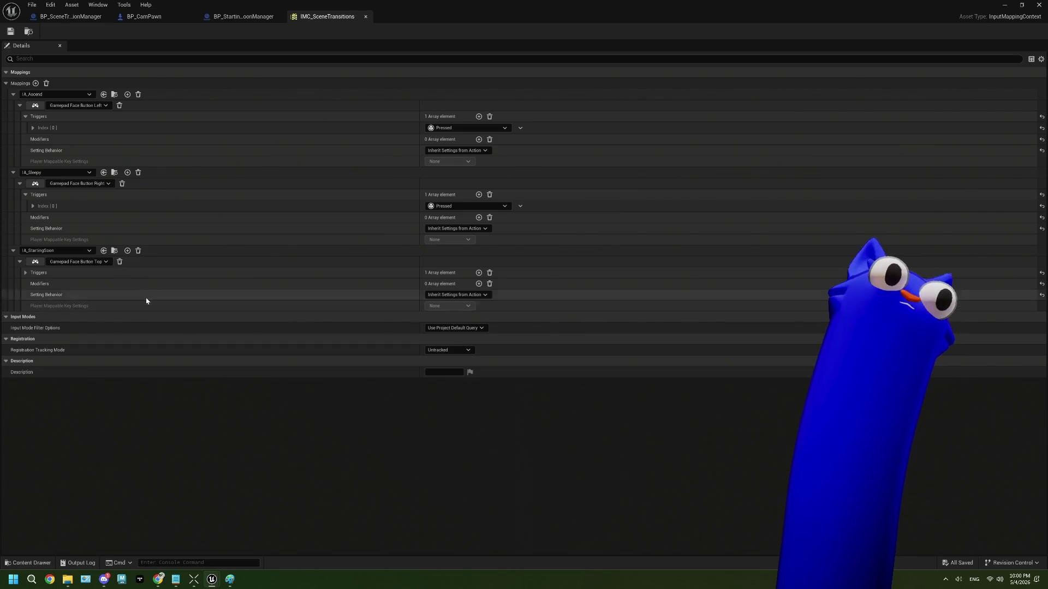
right_click(154, 254)
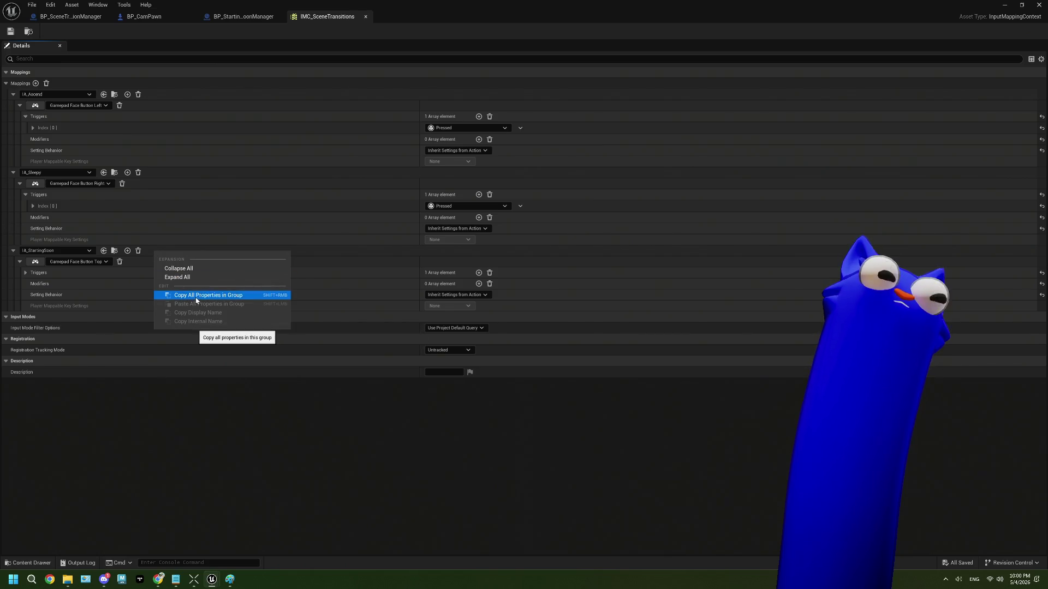
left_click(162, 250)
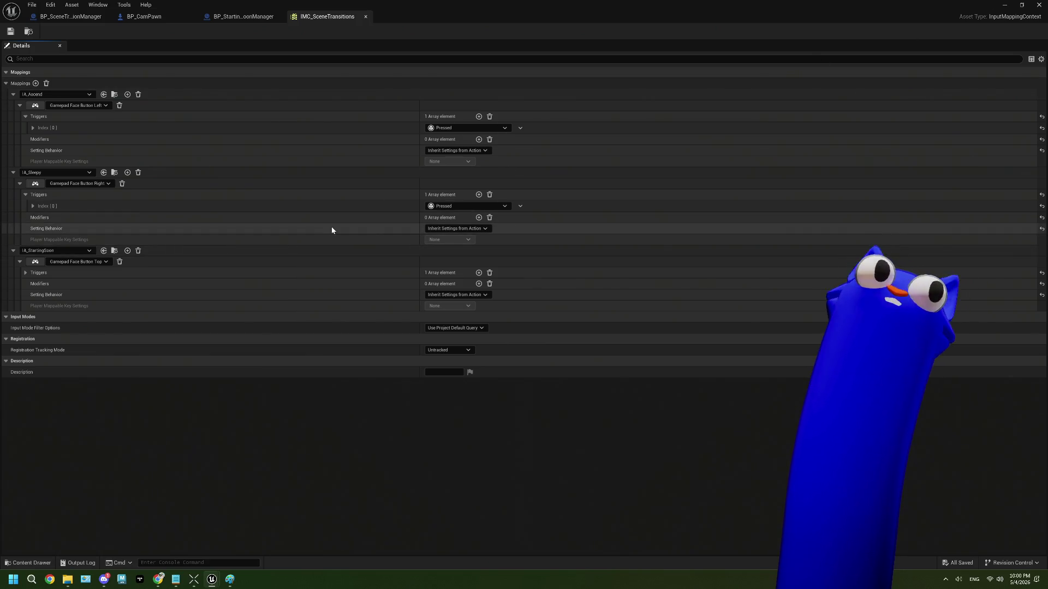
Step: Close IMC_SceneTransitions and the blueprint editor, then deselect assets in the Content Browser
left_click(365, 17)
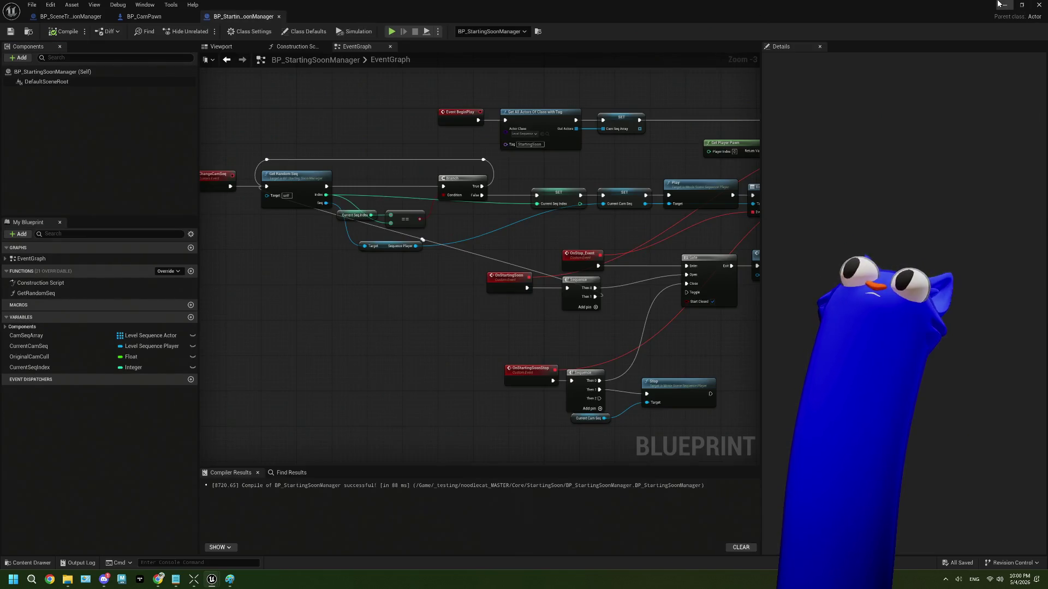
left_click(1005, 5)
left_click(475, 528)
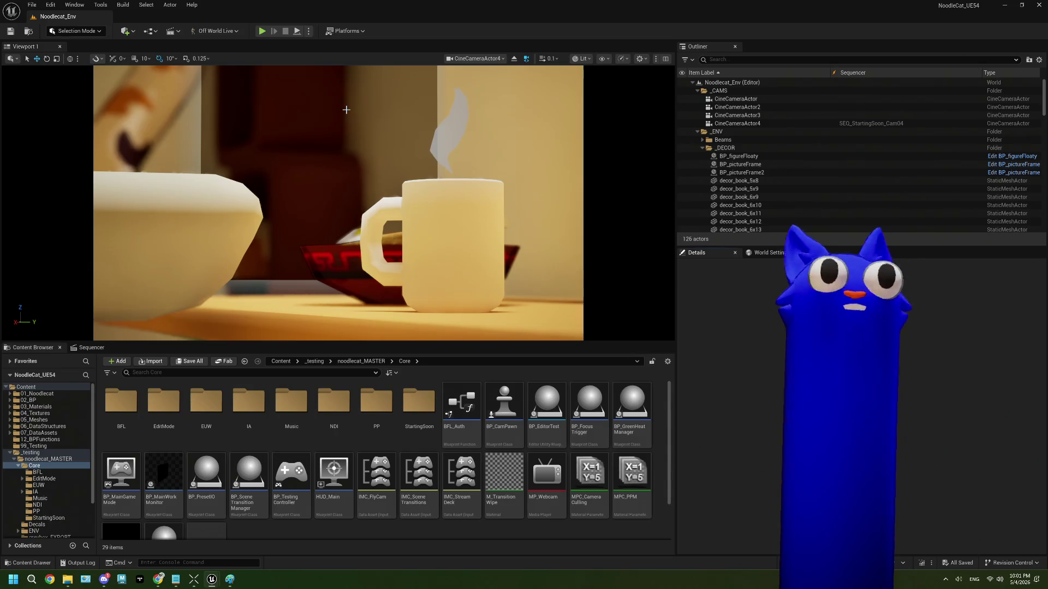
Step: Start packaging the project for Windows
left_click(340, 33)
mouse_move(382, 141)
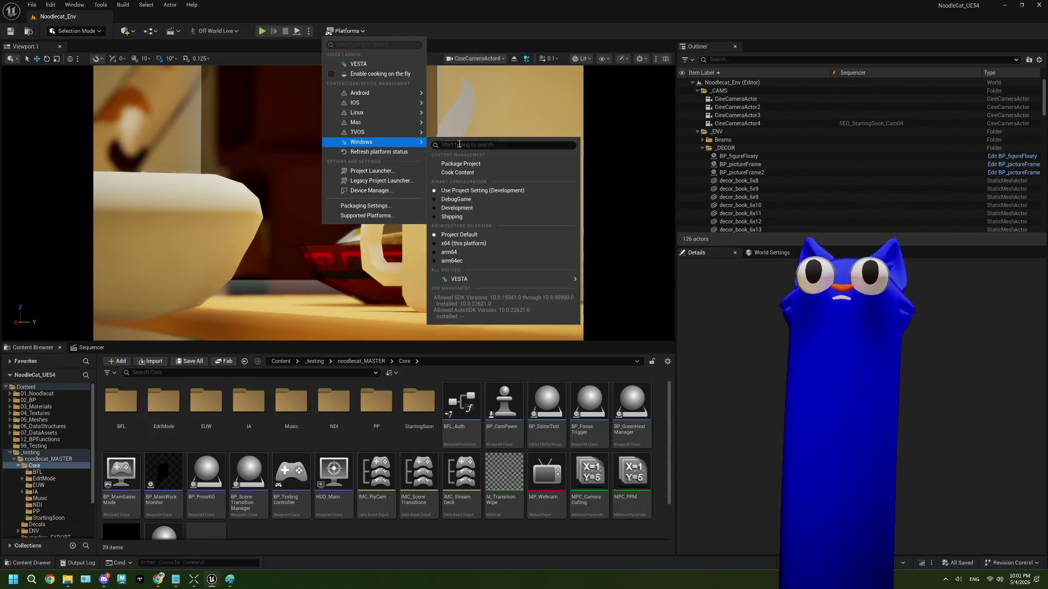
left_click(489, 169)
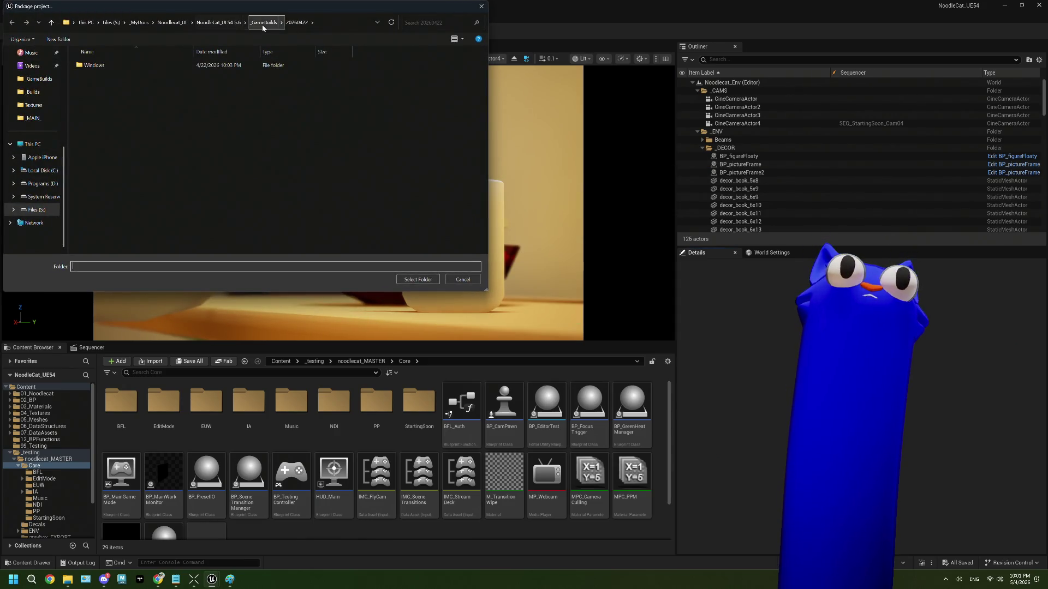
Step: Create a 20260504 folder in _GameBuilds and package the build into it
right_click(377, 217)
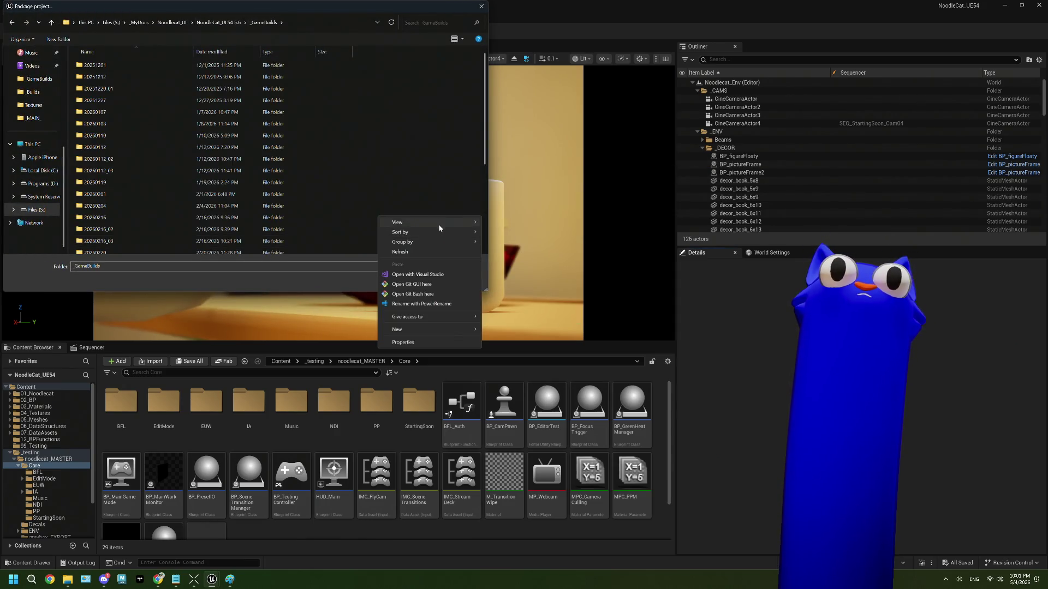
mouse_move(437, 328)
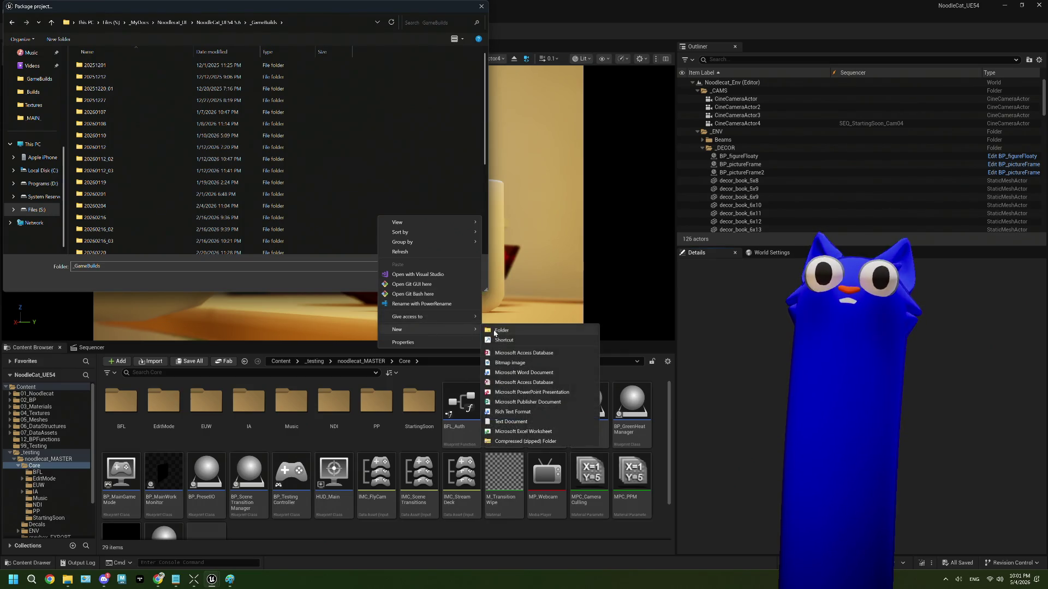
left_click(502, 331)
type("202")
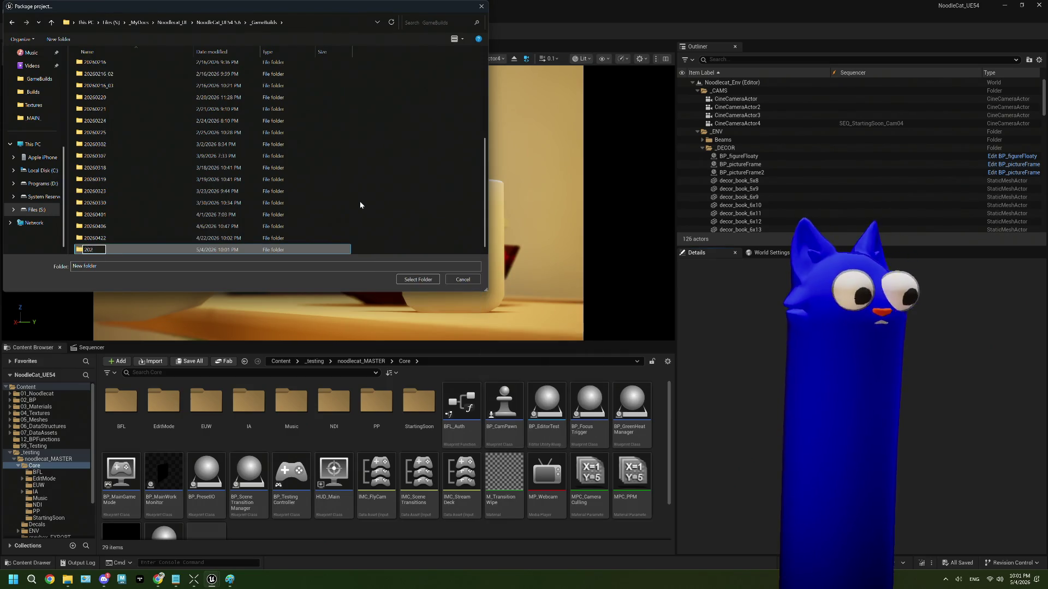
type("60")
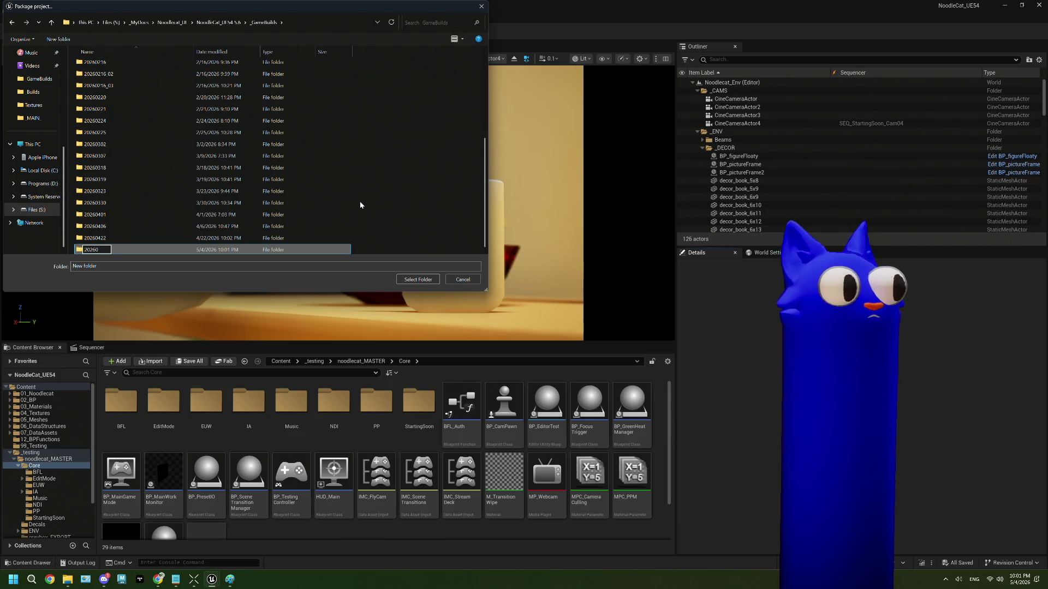
type("5")
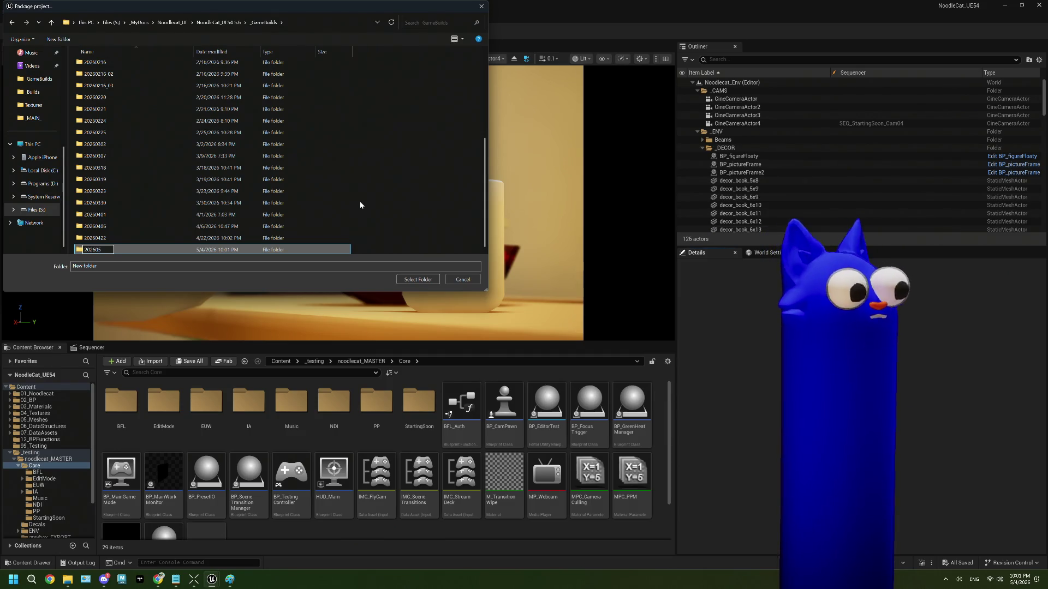
type("04")
key("Return")
double_click(101, 253)
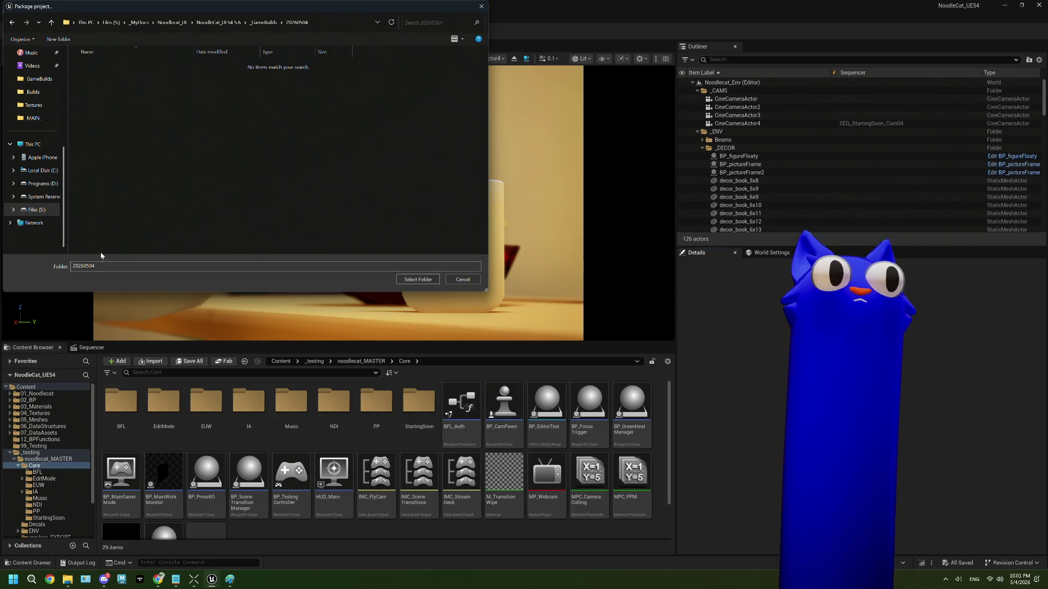
left_click(431, 281)
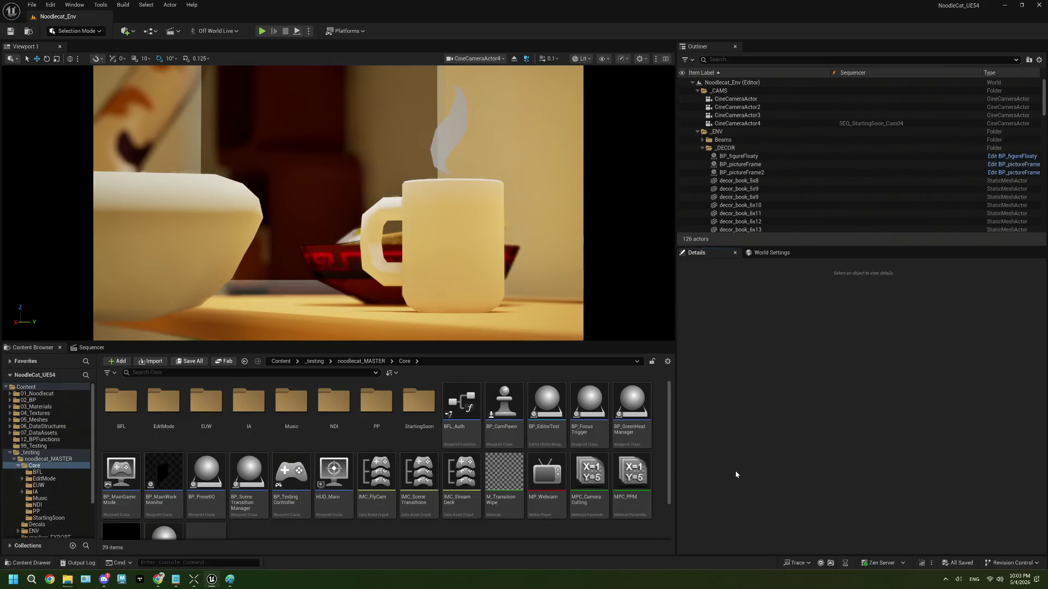
Step: In ThePlan.txt, move the ambient cam moves line under the camera item
left_click(176, 580)
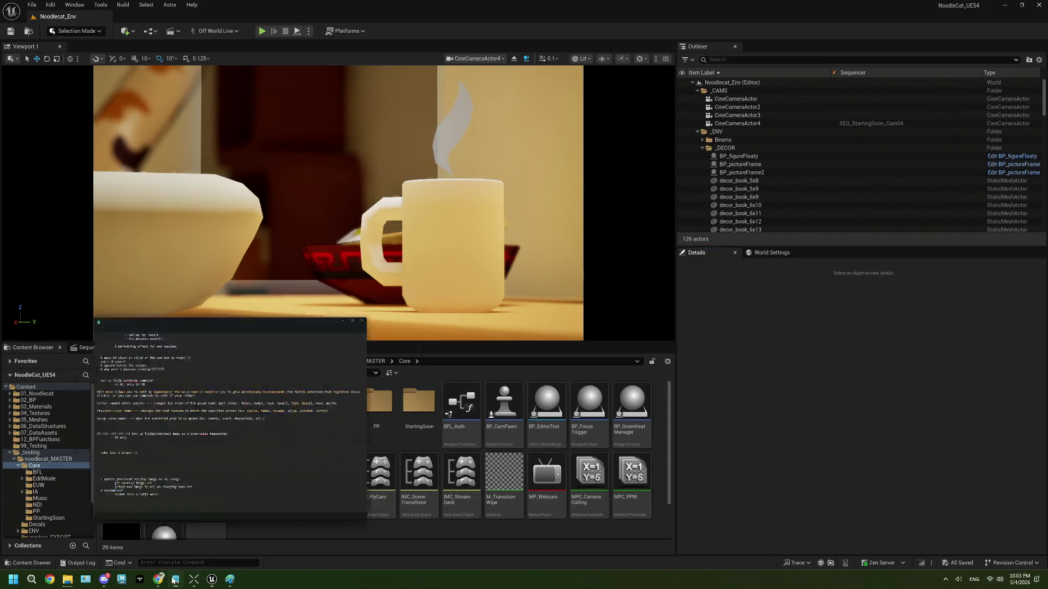
scroll(365, 303, "up", 15)
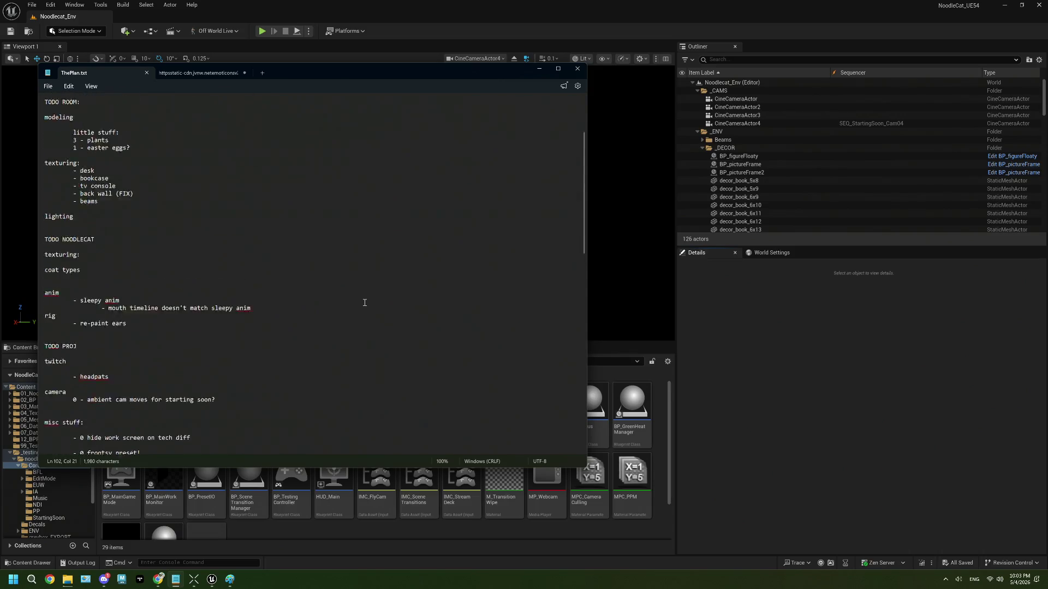
scroll(364, 302, "down", 7)
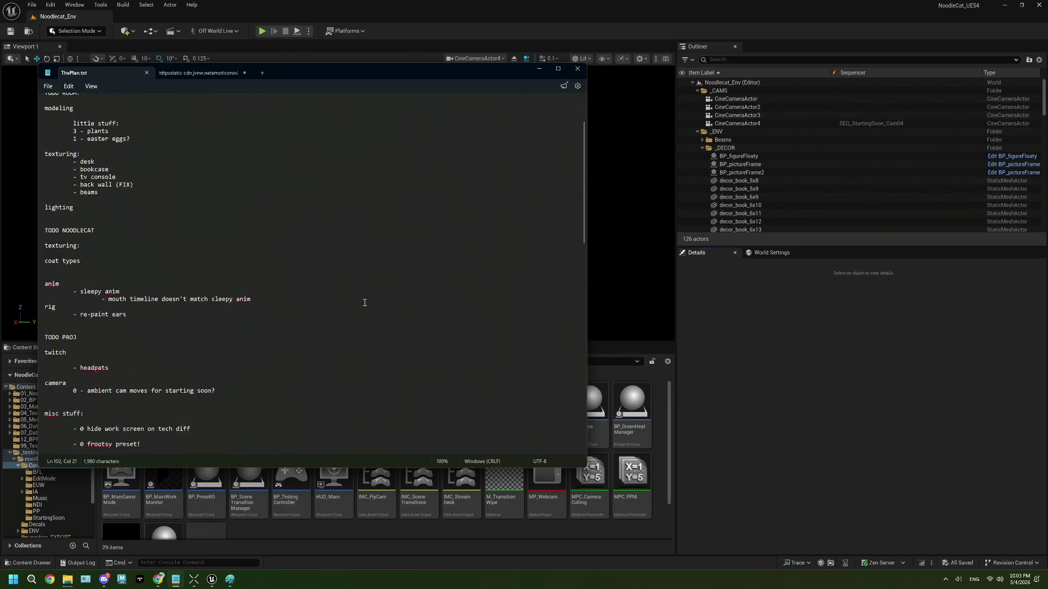
scroll(365, 303, "down", 1)
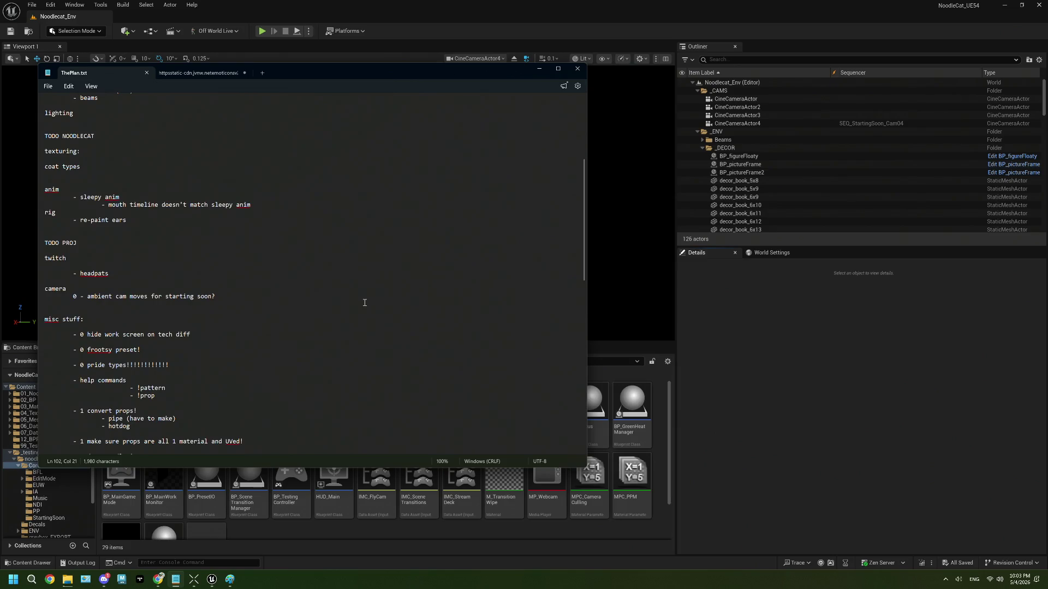
triple_click(218, 297)
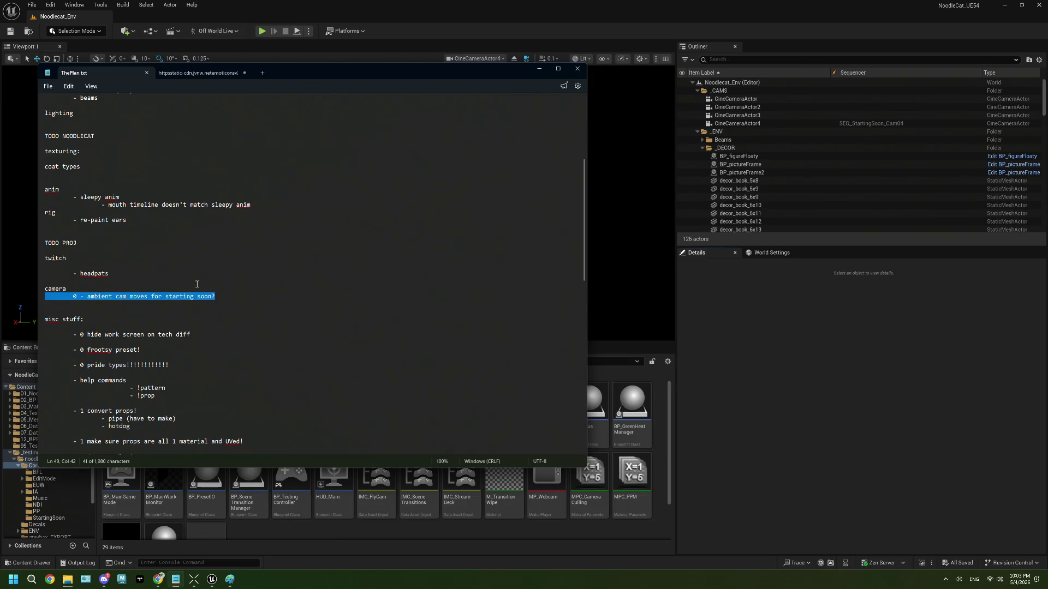
key("BackSpace")
key("BackSpace")
scroll(180, 295, "down", 3)
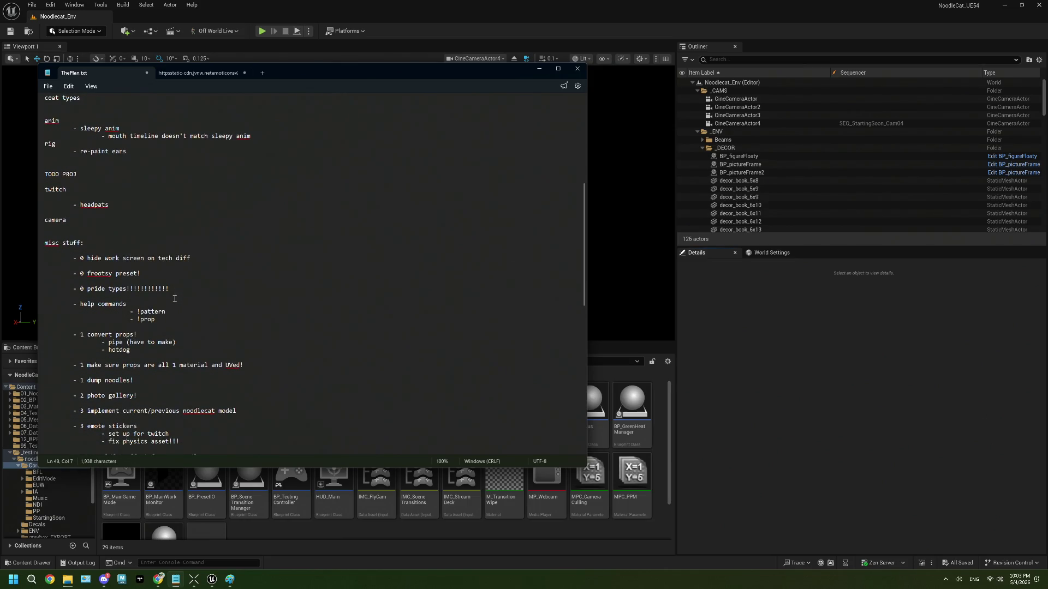
scroll(175, 298, "down", 1)
left_click_drag(190, 235, 80, 235)
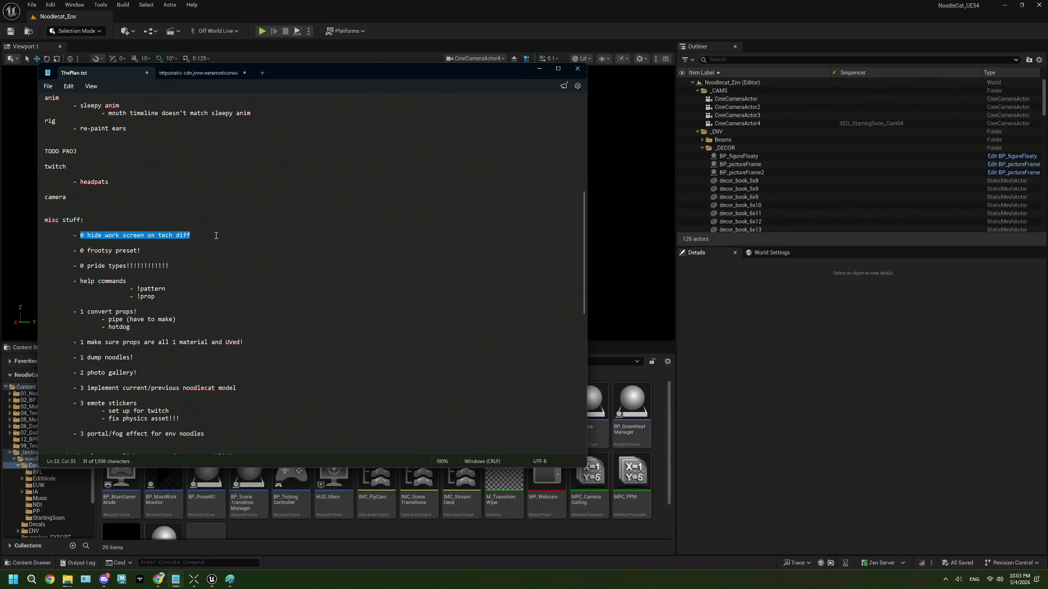
left_click(94, 198)
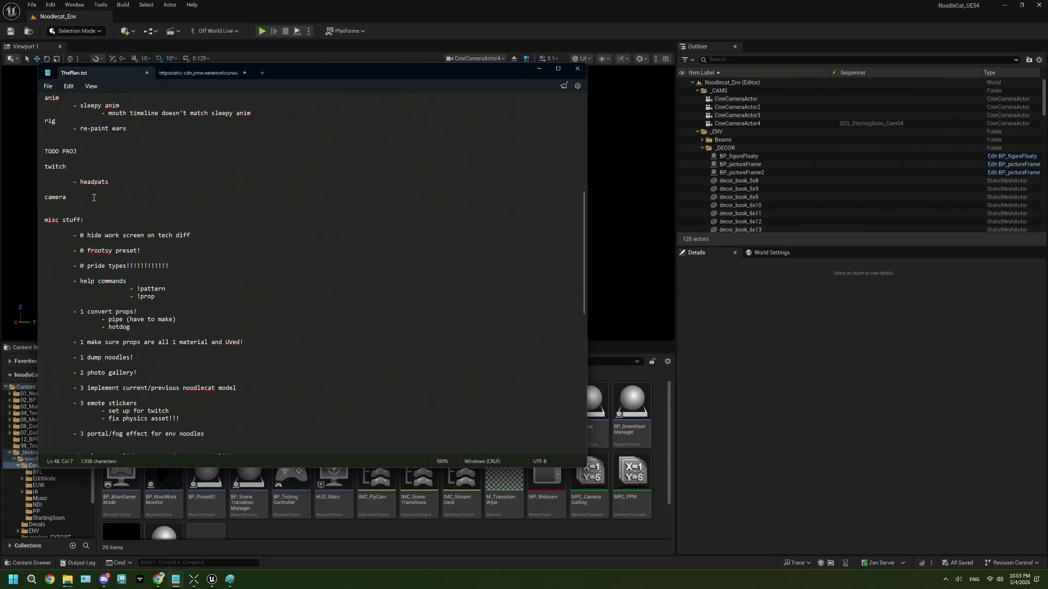
key("ctrl+v")
Step: Add an indented 'SB integration!' sub-line beneath the ambient cam moves item
left_click(229, 208)
key("Return")
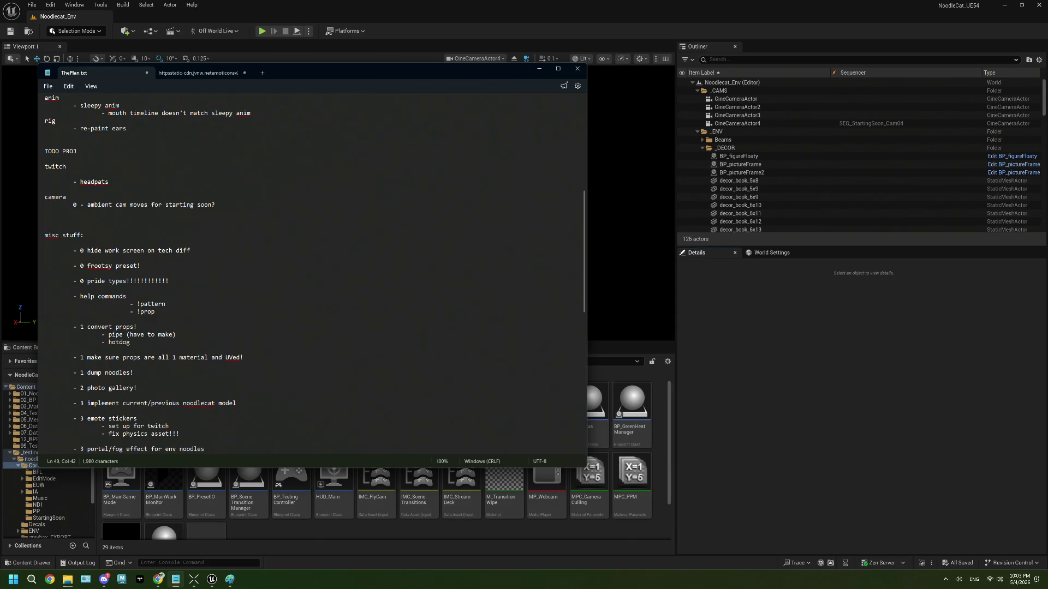
key("Tab")
type("integra")
type("tion!")
key("BackSpace")
left_click_drag(173, 214, 99, 214)
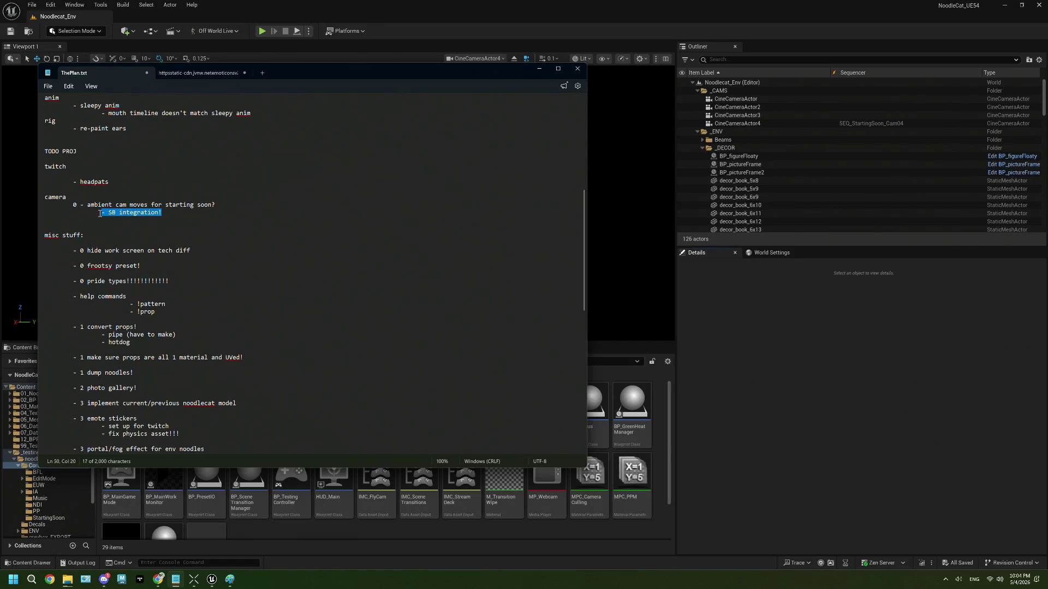
left_click(125, 214)
left_click_drag(164, 214, 101, 213)
left_click(198, 214)
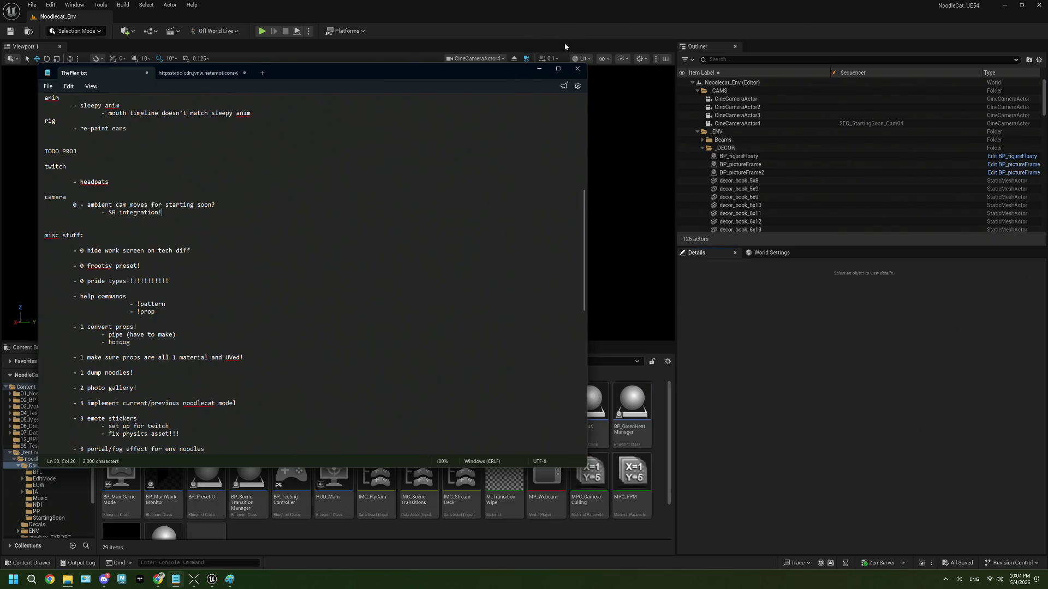
left_click(543, 14)
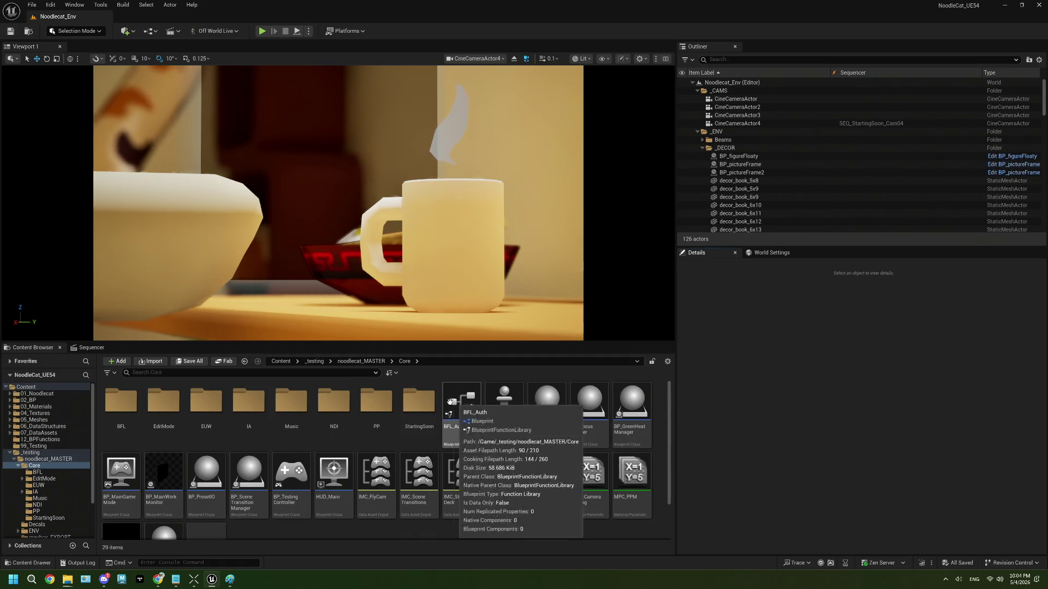
Step: Open StreamerBotConnection_shareable and inspect its SBDo Action and SendMessageToSB nodes
scroll(150, 505, "down", 2)
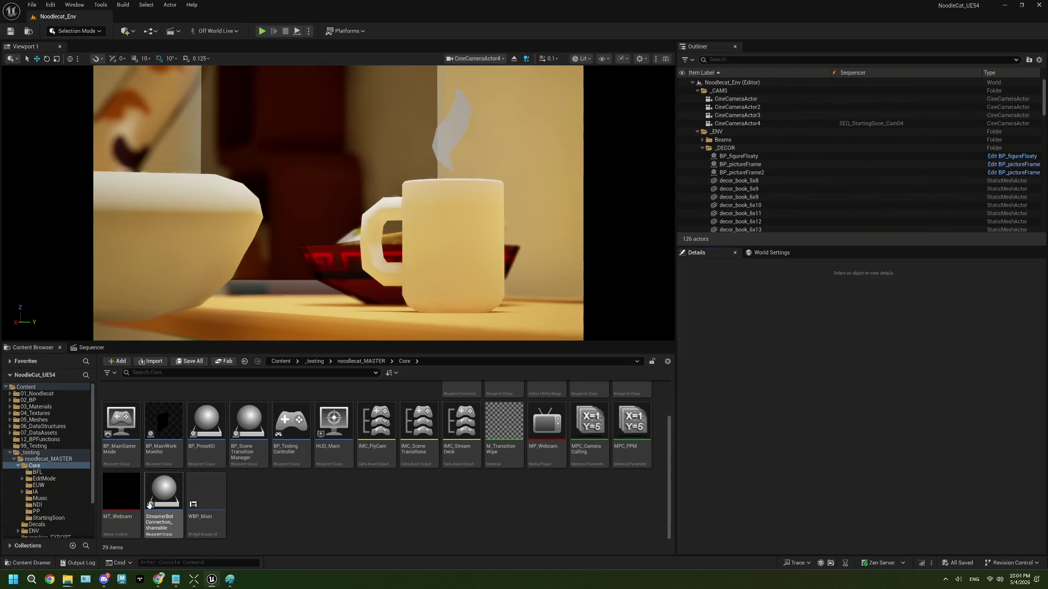
double_click(150, 504)
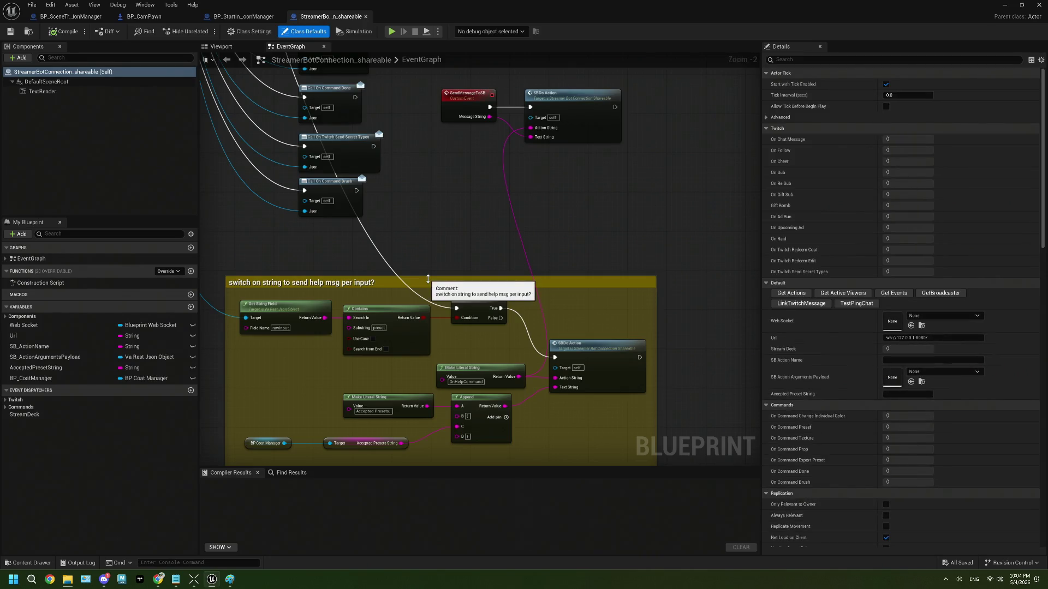
scroll(427, 279, "down", 3)
scroll(429, 282, "down", 3)
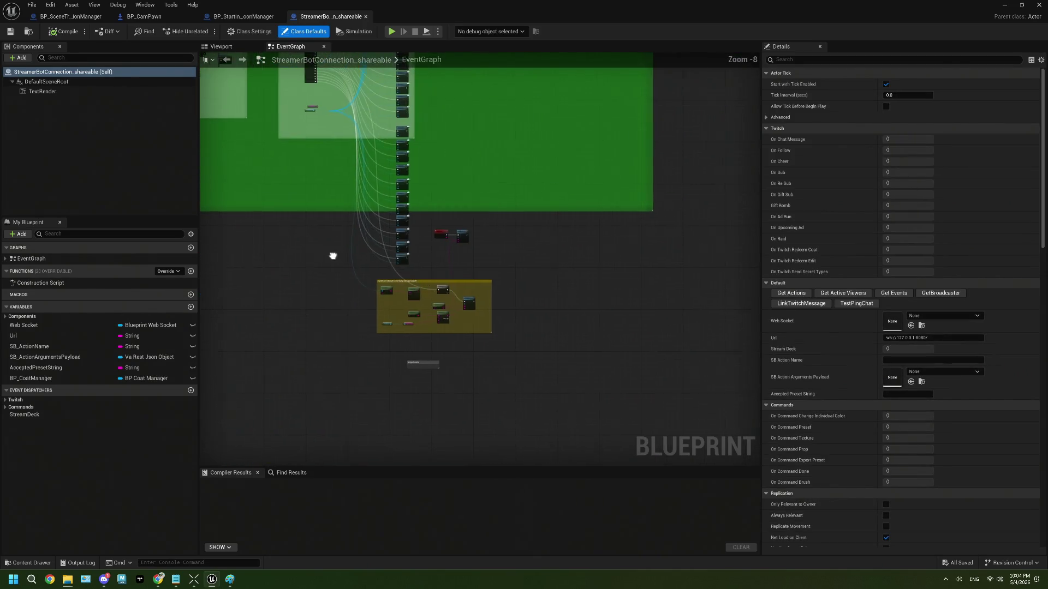
mouse_move(333, 255)
left_mouse_down()
mouse_move(436, 271)
mouse_move(414, 261)
left_mouse_up()
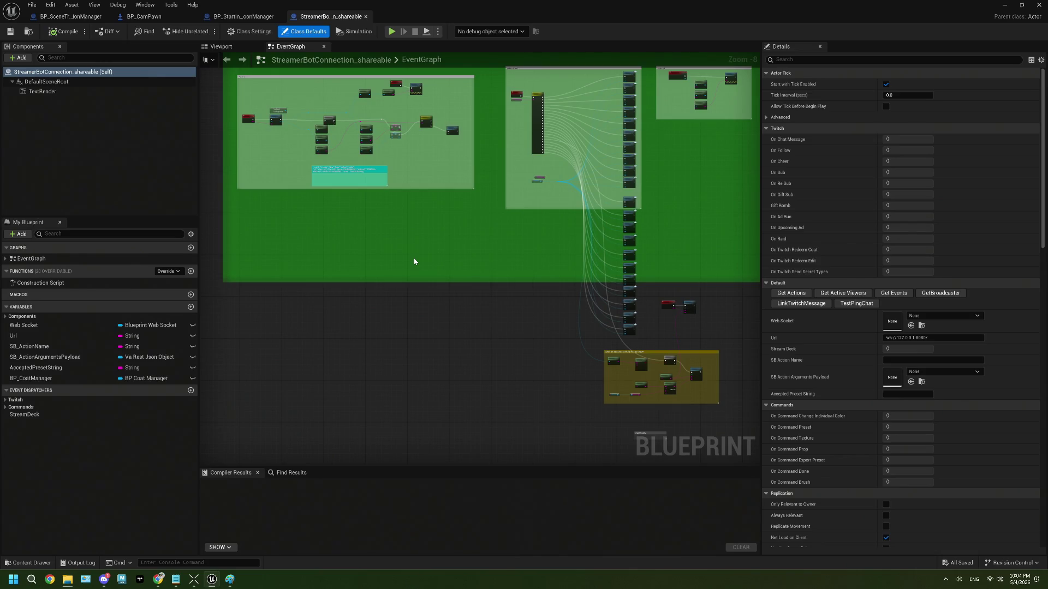
scroll(737, 347, "up", 6)
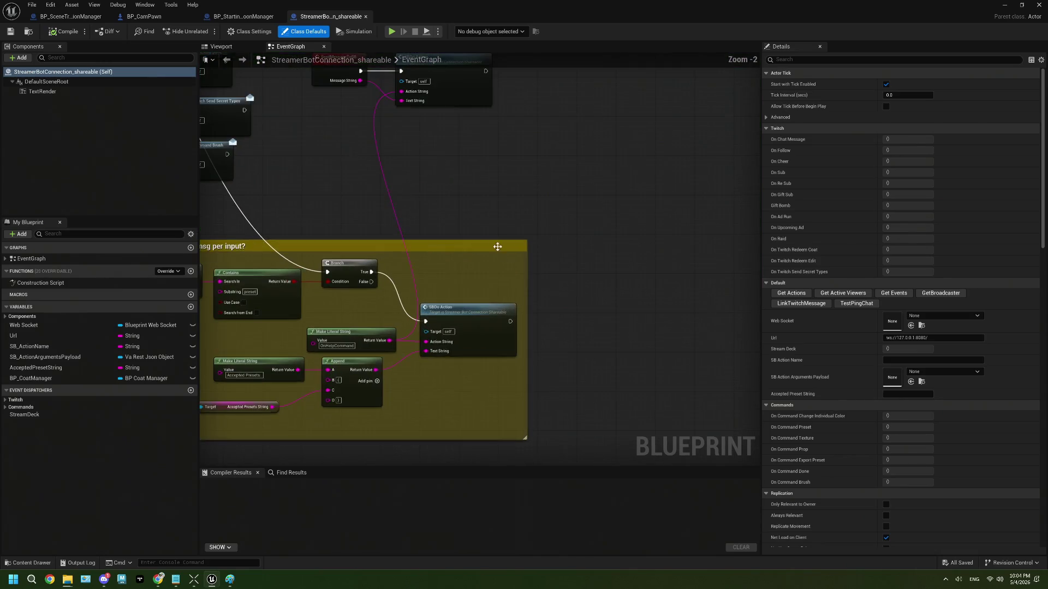
left_click(473, 185)
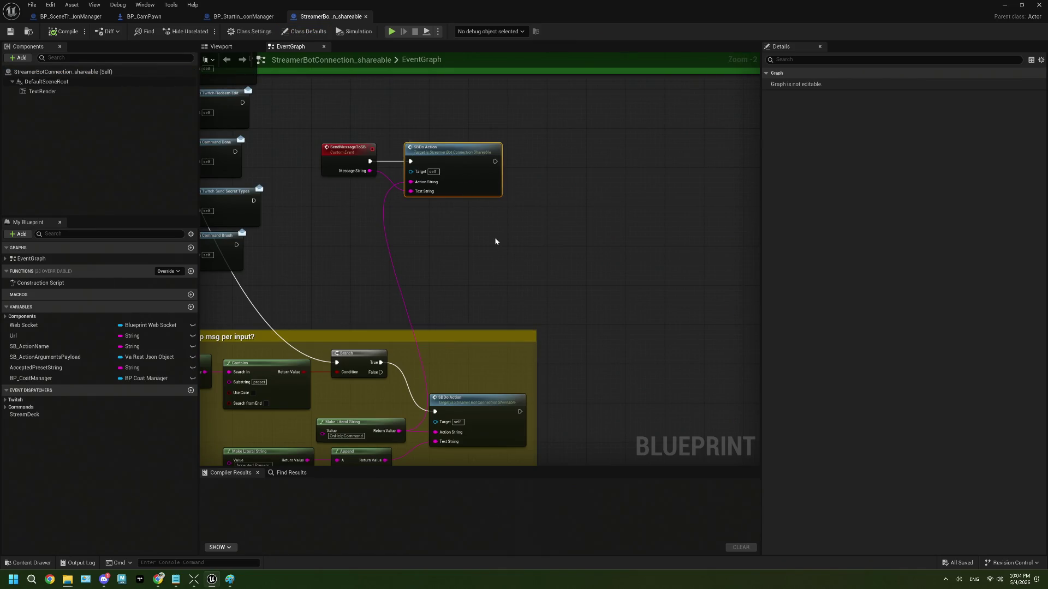
left_click_drag(494, 237, 483, 229)
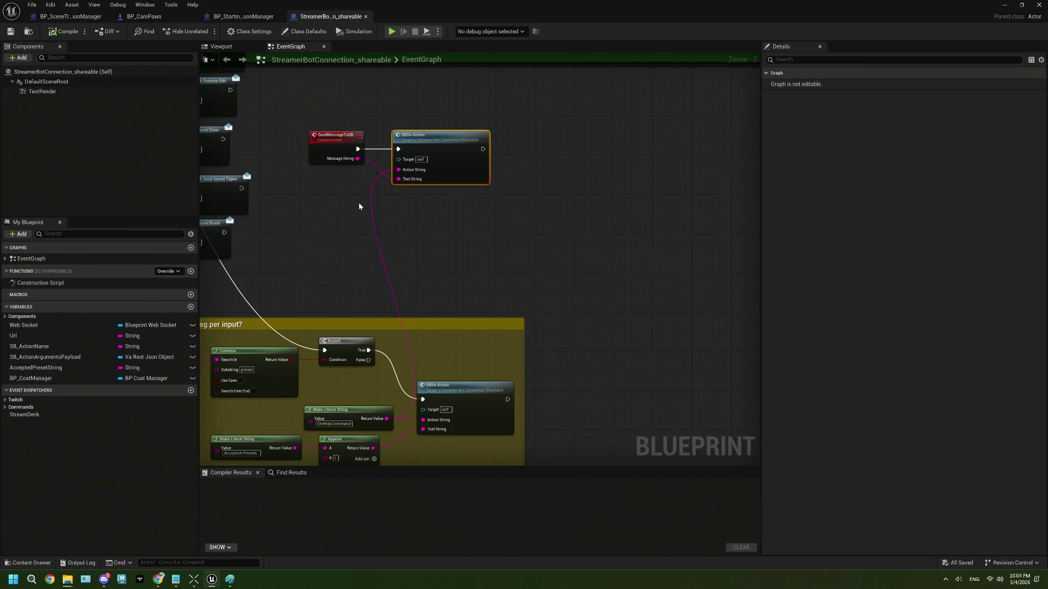
left_click(335, 144)
Step: Navigate the EventGraph to Event BeginPlay and select it
scroll(410, 245, "down", 2)
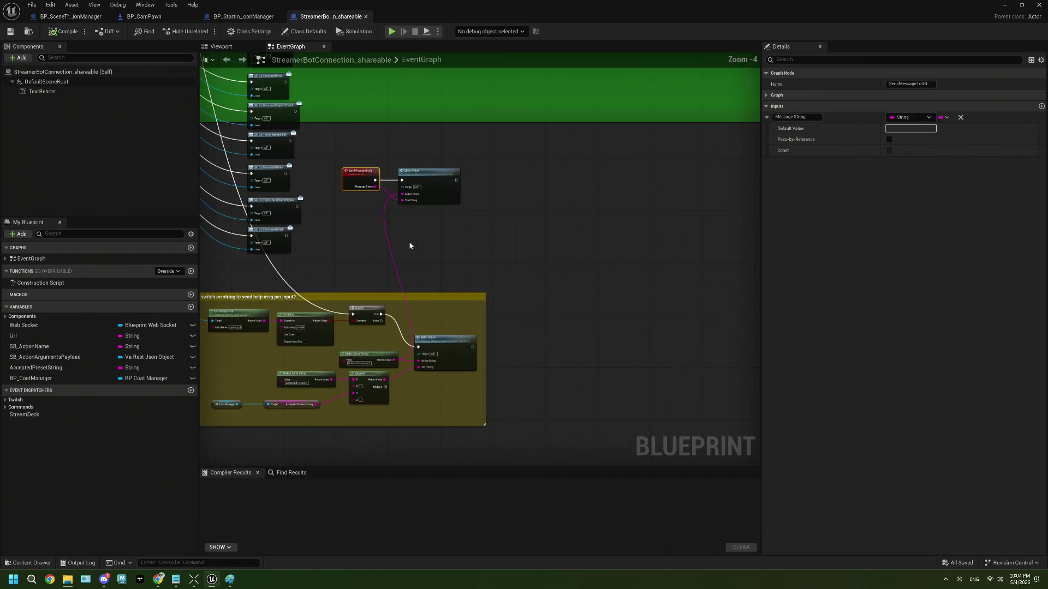
scroll(410, 246, "down", 1)
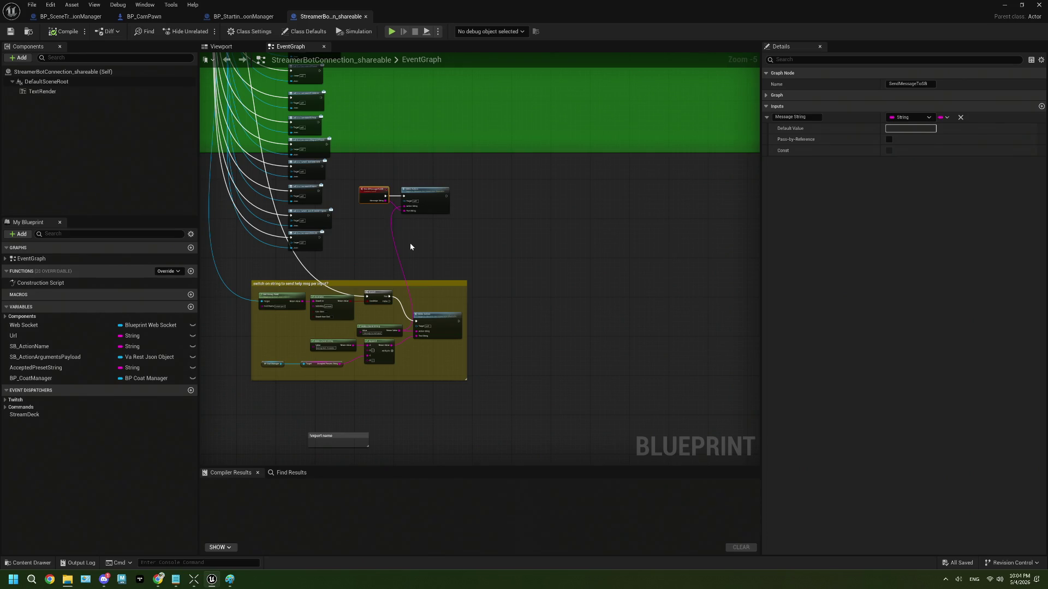
scroll(410, 246, "up", 3)
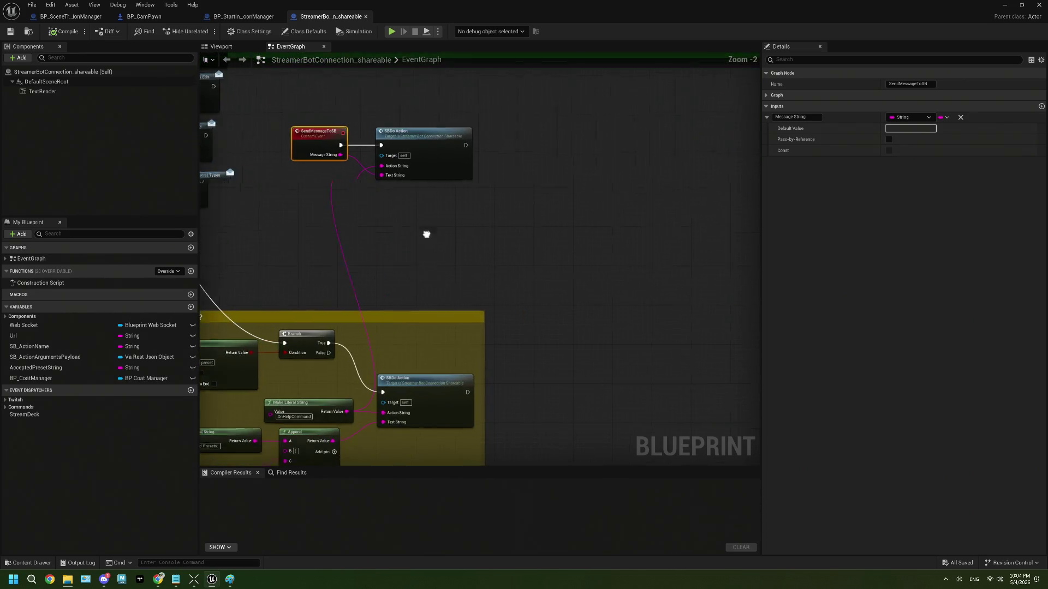
scroll(483, 216, "down", 7)
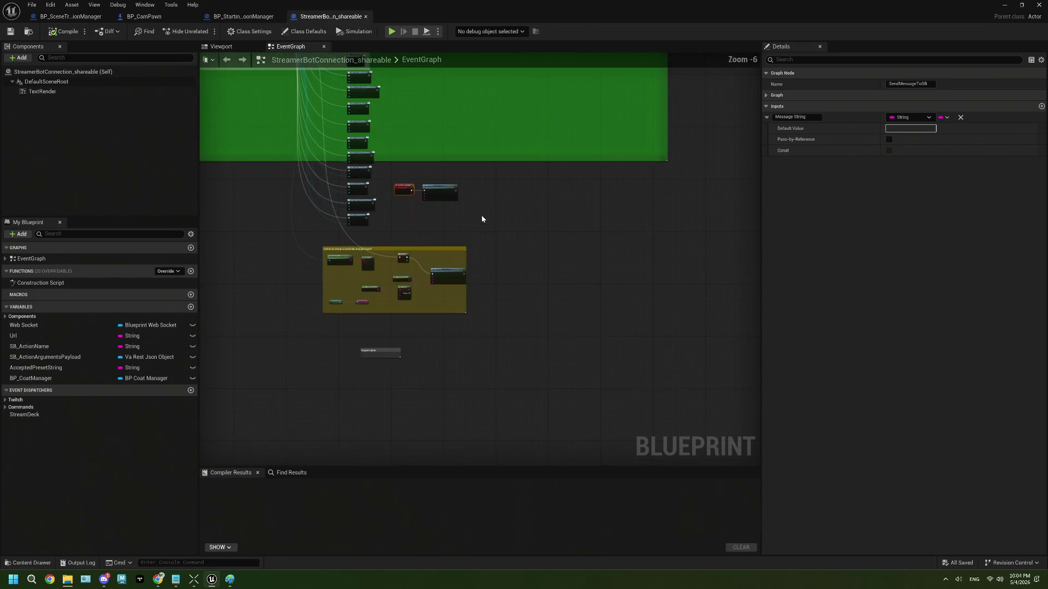
scroll(458, 245, "down", 3)
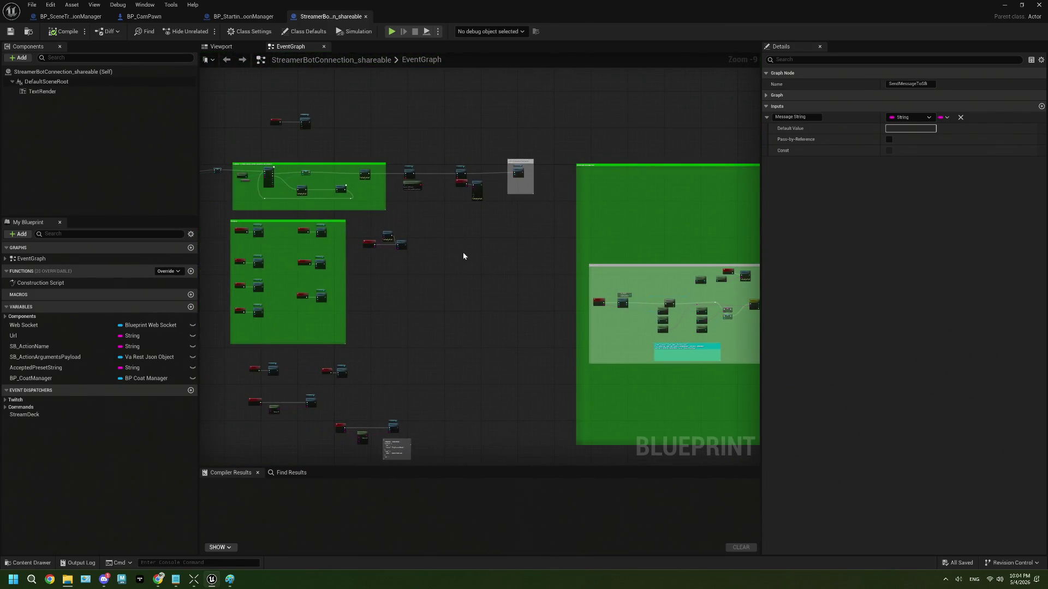
scroll(302, 218, "up", 7)
scroll(250, 201, "up", 3)
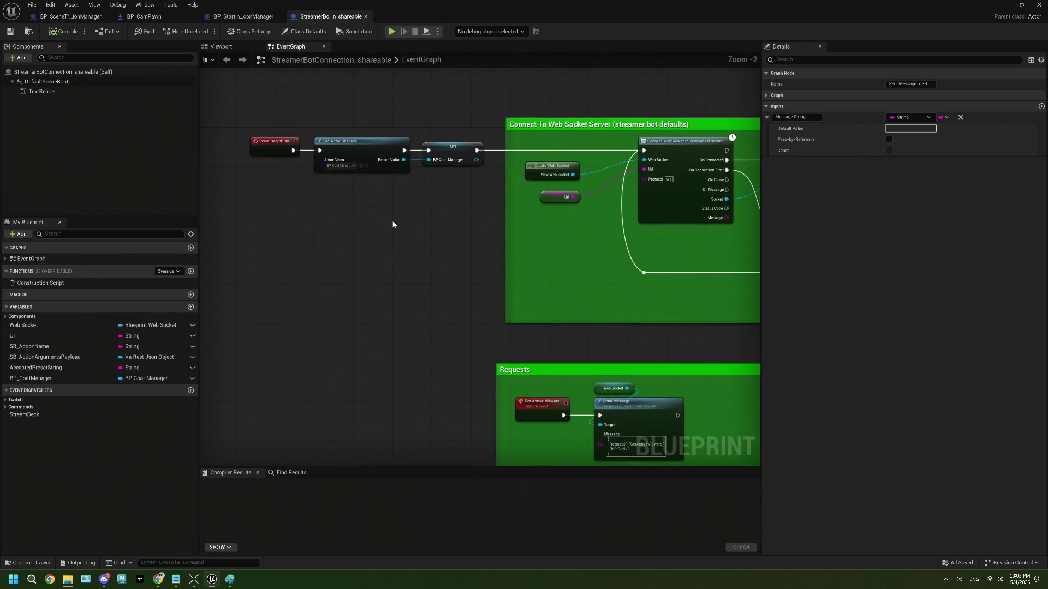
right_click(393, 225)
left_click(307, 204)
scroll(328, 222, "up", 2)
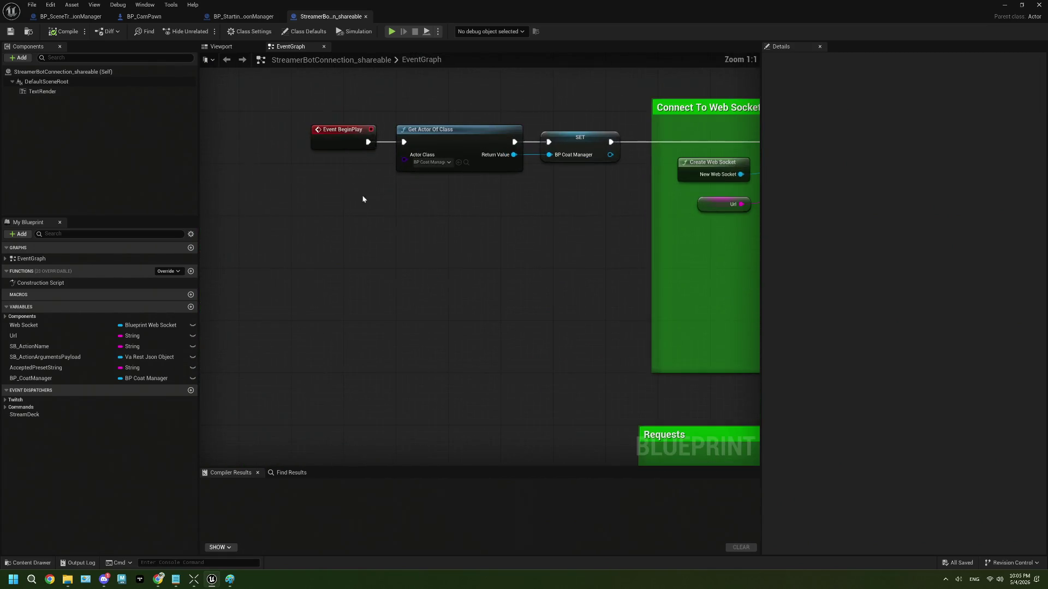
left_click(278, 173)
Step: Insert a Sequence after BeginPlay, wiring Then 1 to the WebSocket connect and unlinking SET
mouse_move(278, 173)
left_mouse_down()
mouse_move(213, 174)
mouse_move(284, 174)
left_mouse_up()
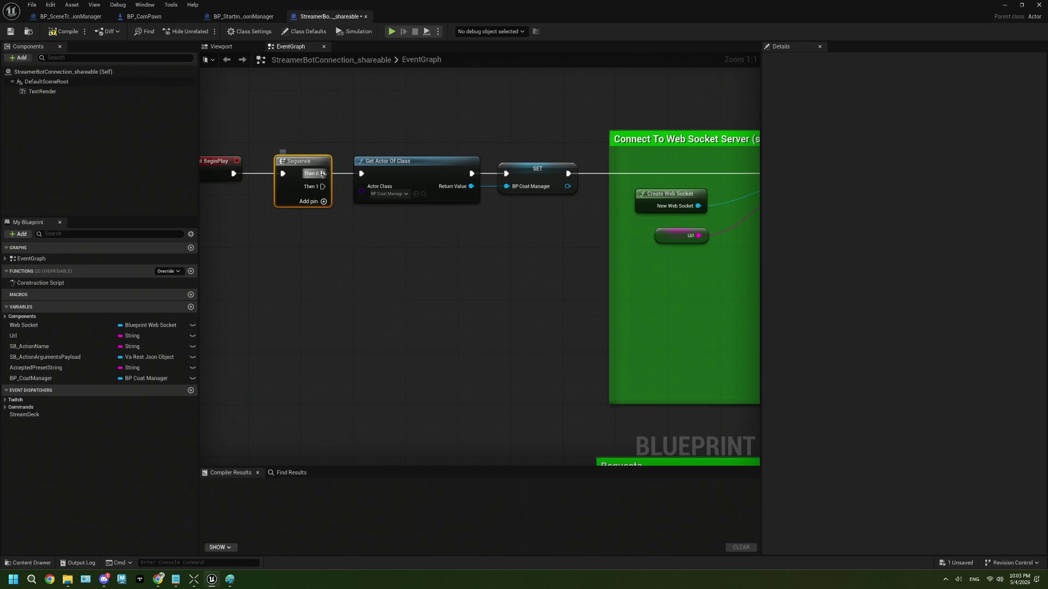
scroll(399, 213, "down", 1)
scroll(400, 216, "down", 1)
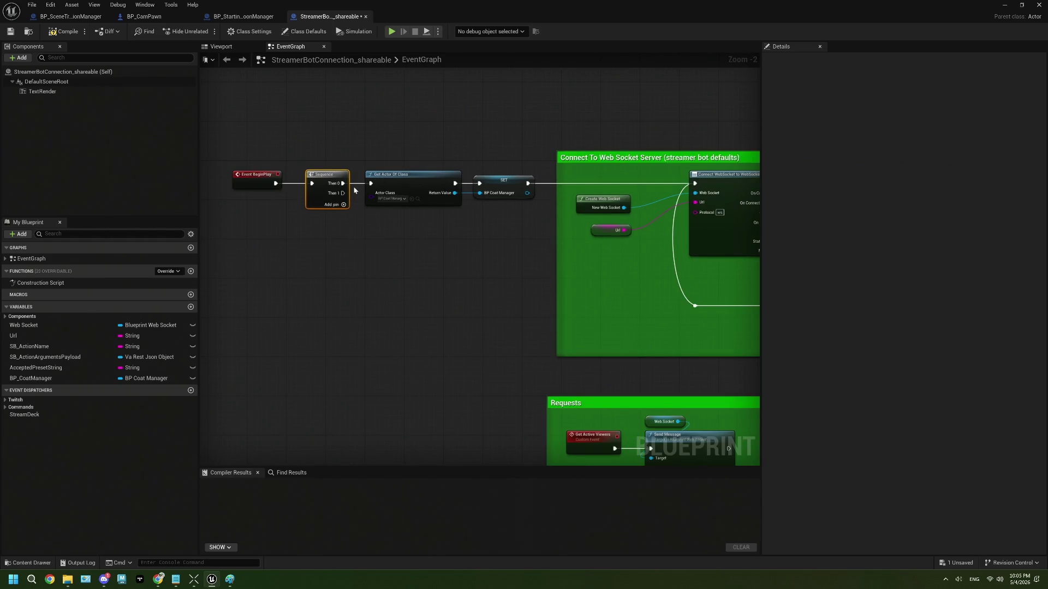
left_click_drag(357, 161, 522, 246)
left_click_drag(408, 187, 413, 104)
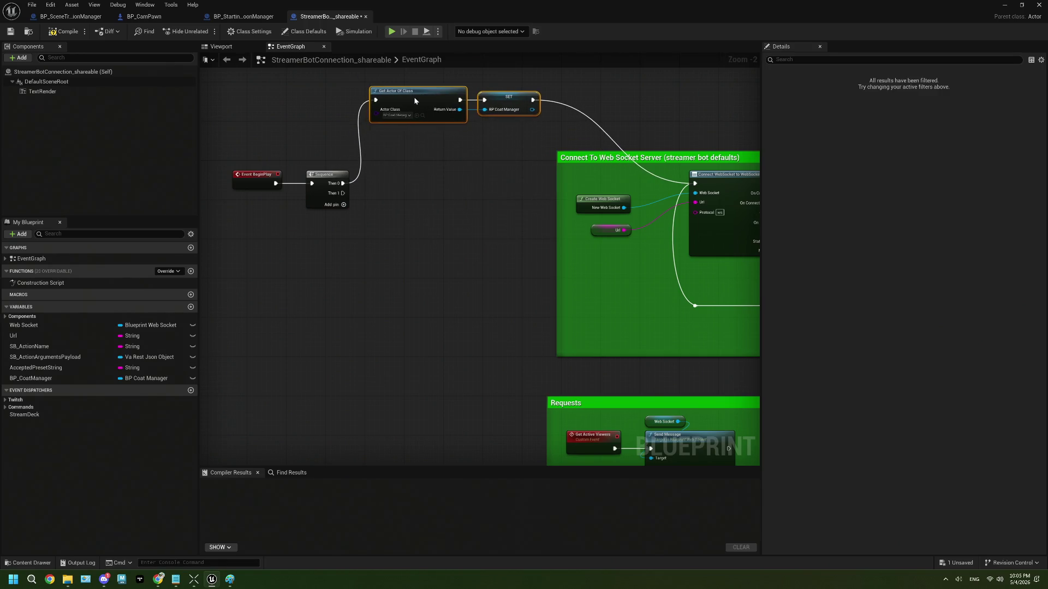
mouse_move(343, 193)
left_mouse_down()
mouse_move(706, 194)
mouse_move(695, 183)
left_mouse_up()
right_click(533, 100)
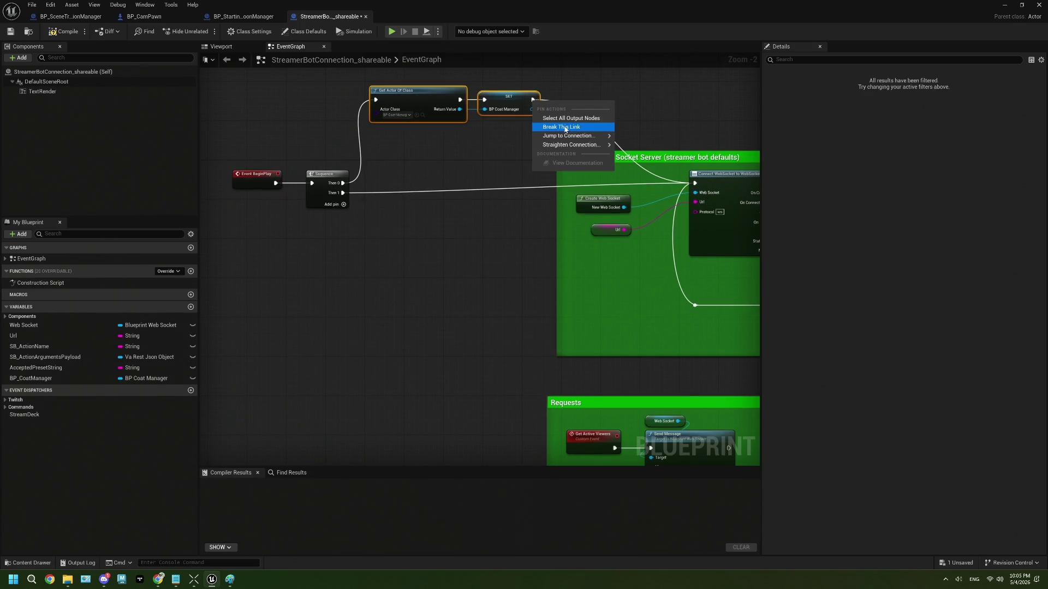
left_click(584, 129)
Step: Move the BeginPlay, Sequence, Get Actor Of Class and SET nodes up slightly
left_click_drag(453, 184, 510, 203)
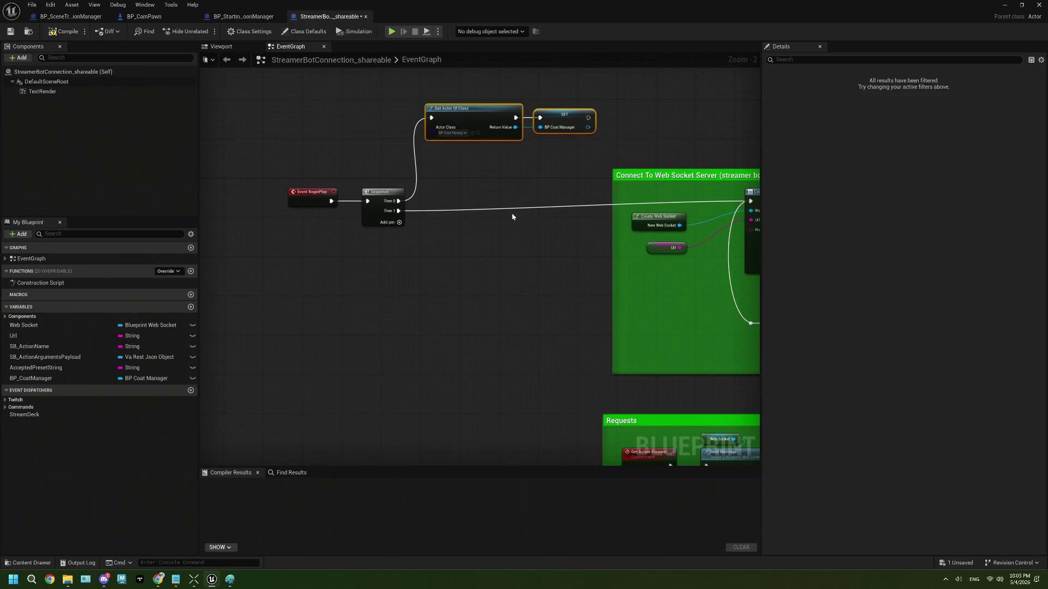
scroll(513, 213, "down", 2)
left_click_drag(475, 198, 552, 240)
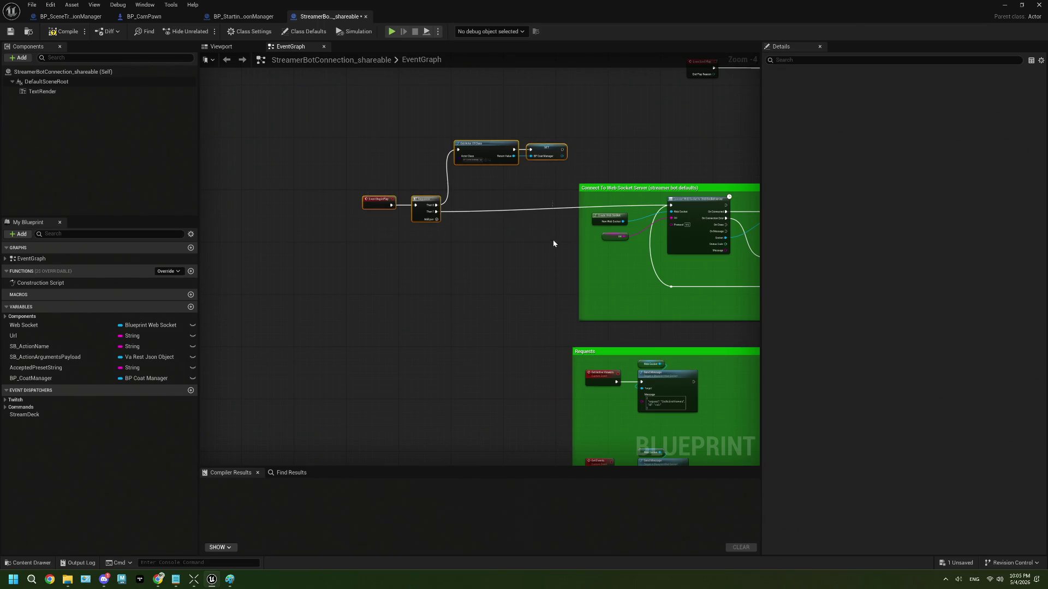
left_click_drag(418, 214, 418, 204)
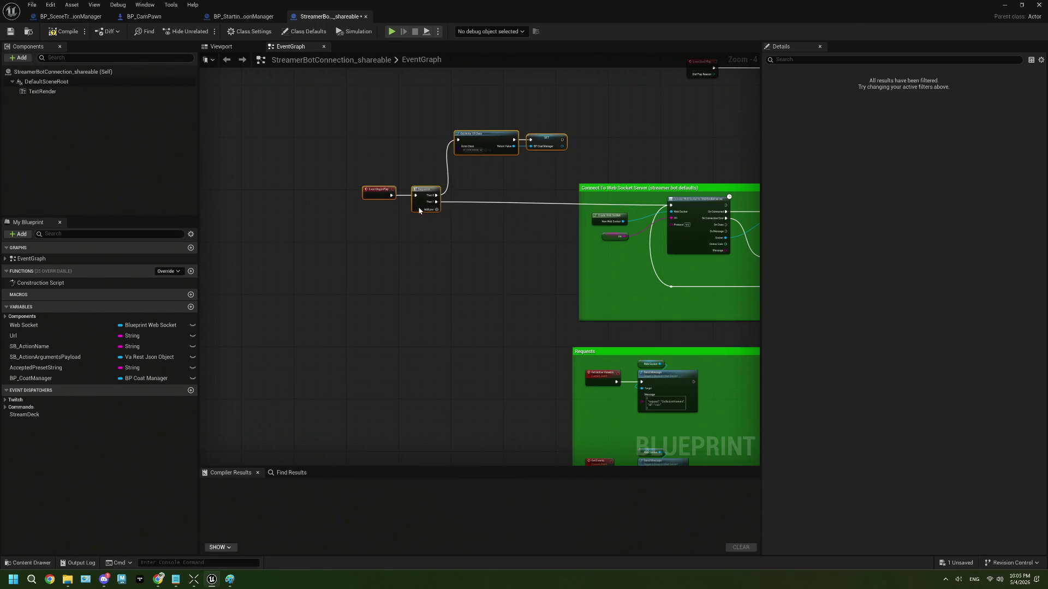
scroll(484, 161, "up", 5)
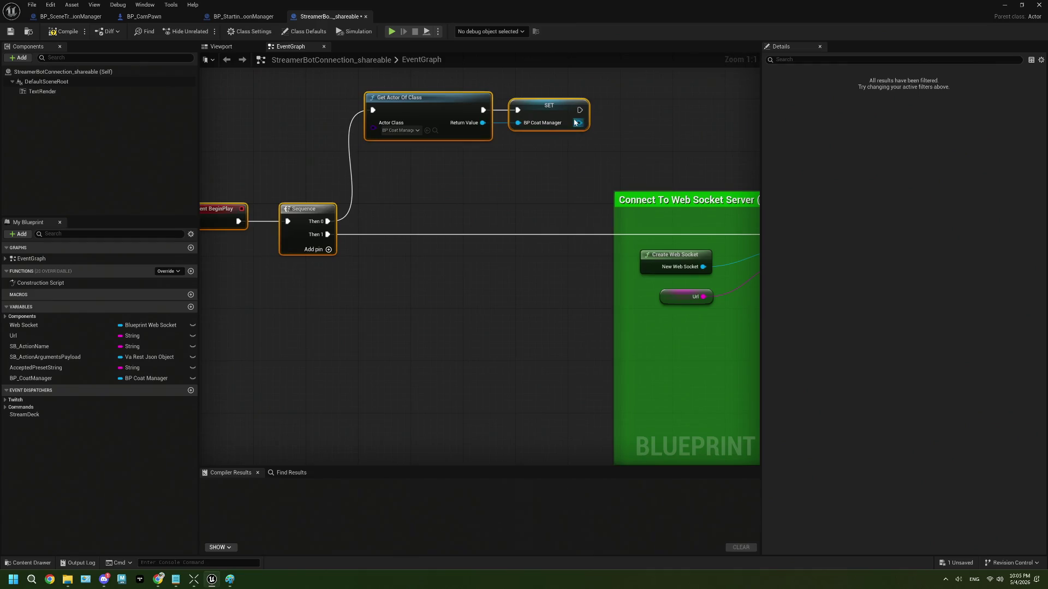
Step: Duplicate Get Actor Of Class, wire it after SET, and set its class to BP Coat Manager
left_click(413, 110)
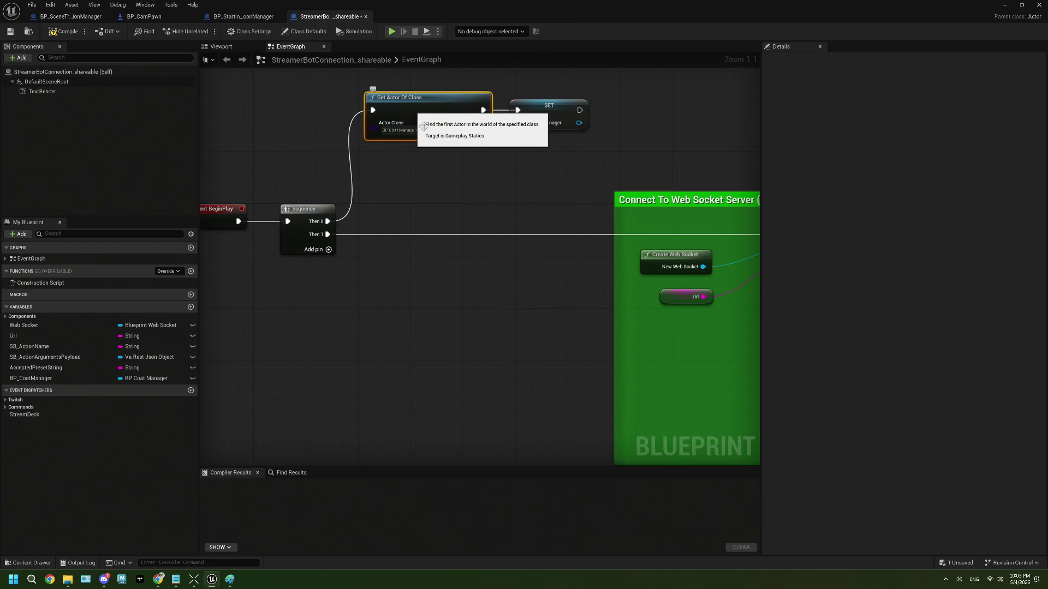
key("ctrl+d")
left_click_drag(496, 157, 431, 165)
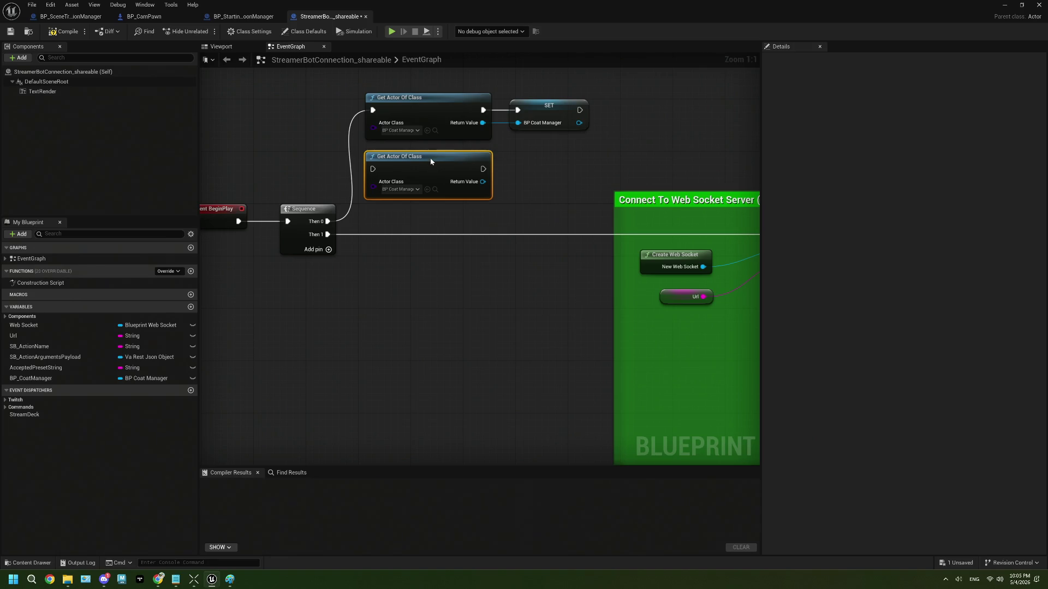
left_click_drag(580, 109, 380, 170)
left_click(402, 190)
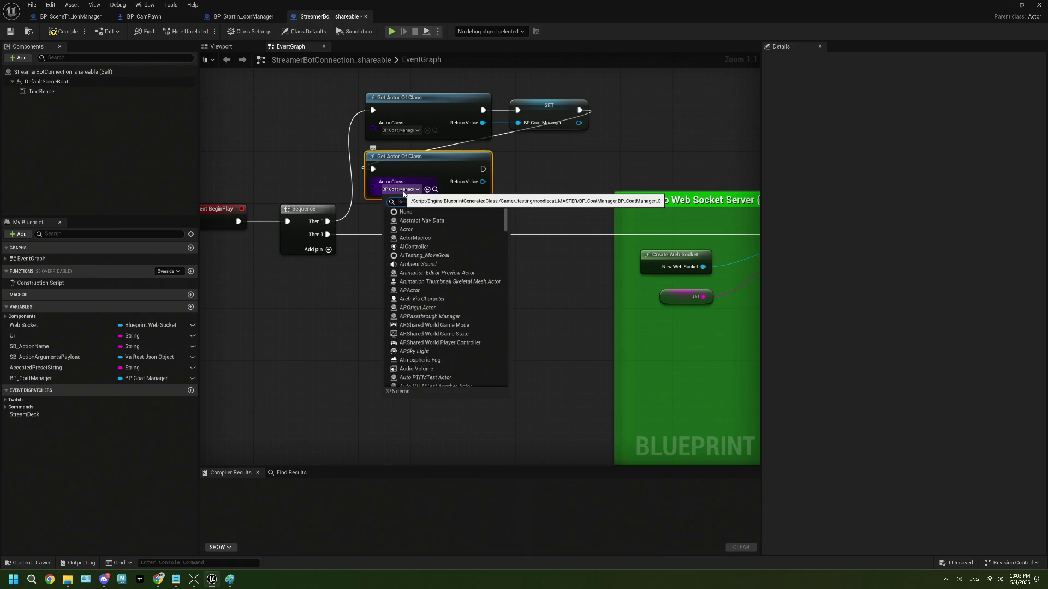
type("c")
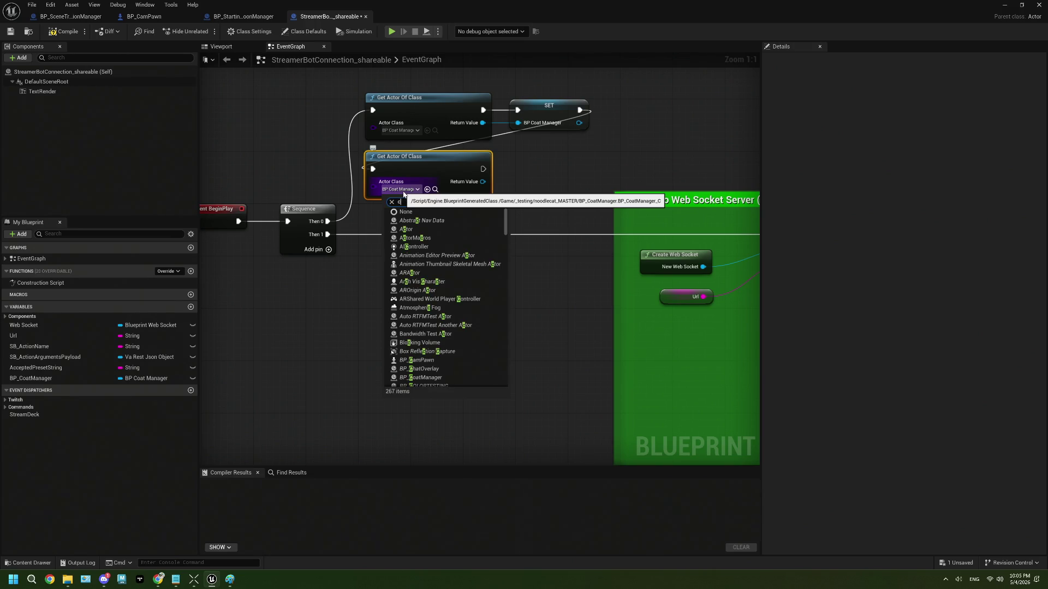
Step: Grab the Get Player Pawn and Cast To BP_CamPawn nodes from BP_StartingSoonManager
left_click(243, 16)
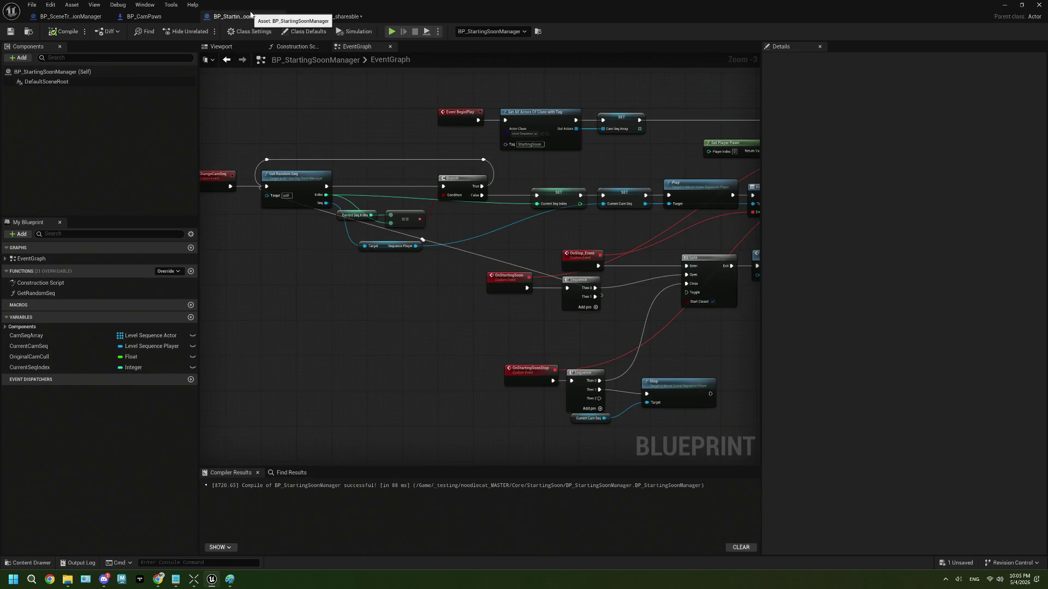
scroll(456, 119, "up", 2)
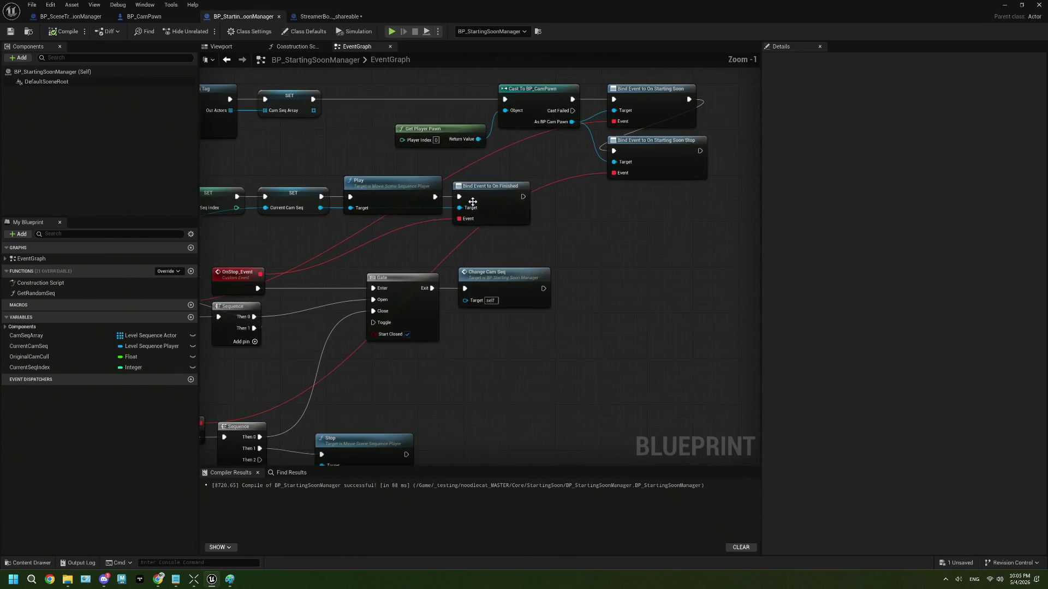
left_click_drag(455, 119, 531, 184)
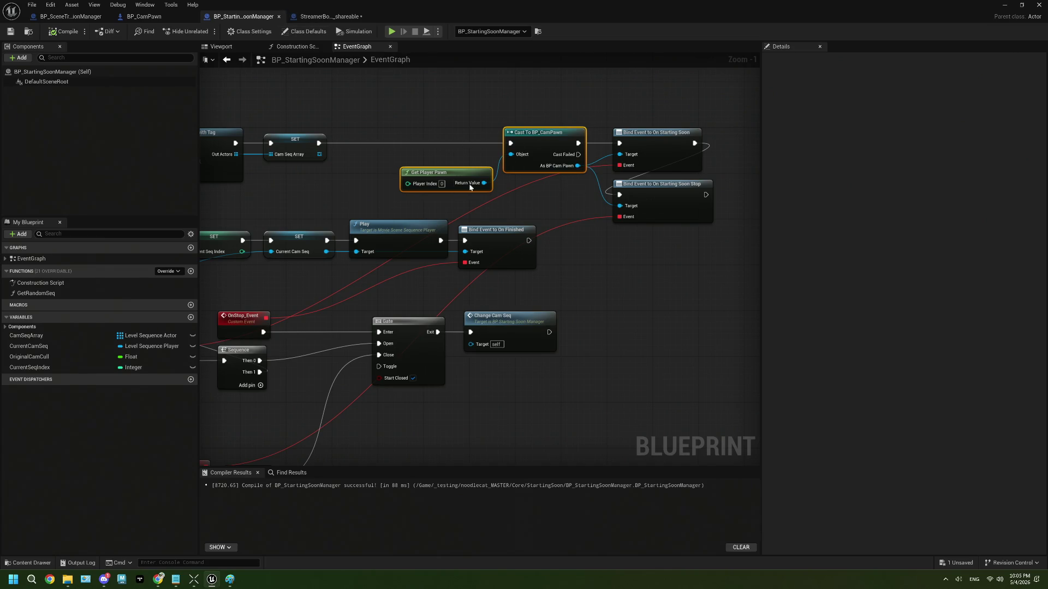
left_click(328, 16)
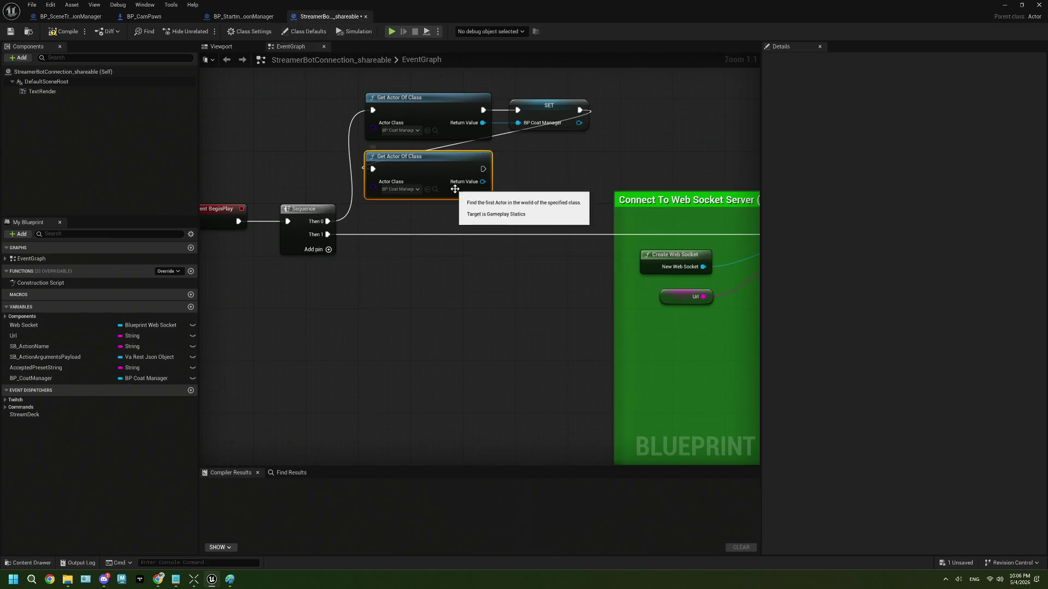
Step: Replace the extra Get Actor Of Class with the pasted pawn and cast nodes, wired after SET
key("Delete")
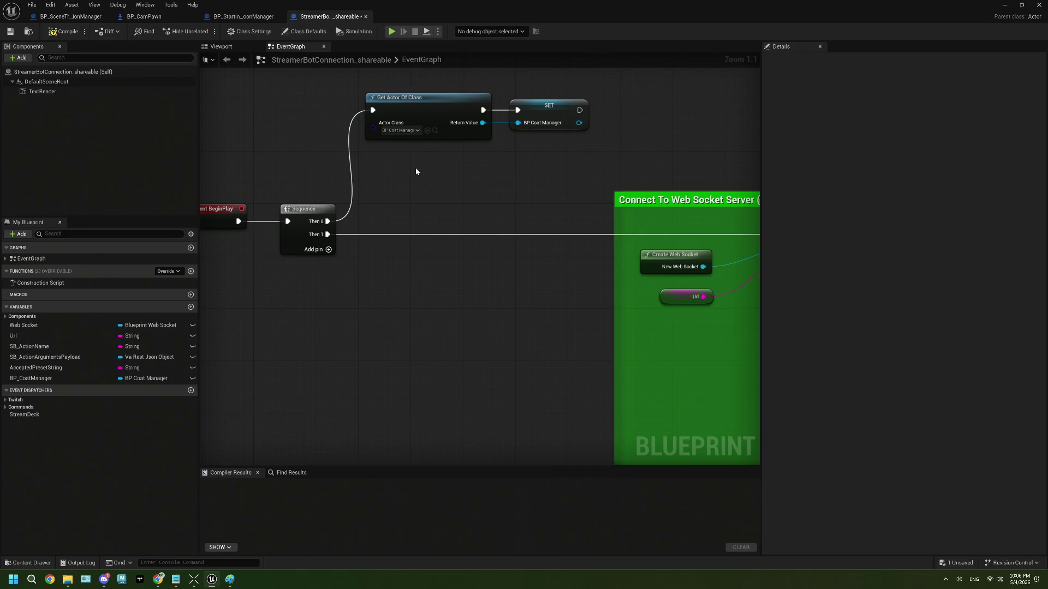
key("ctrl+v")
left_click_drag(579, 110, 478, 163)
scroll(491, 185, "down", 2)
scroll(409, 181, "down", 1)
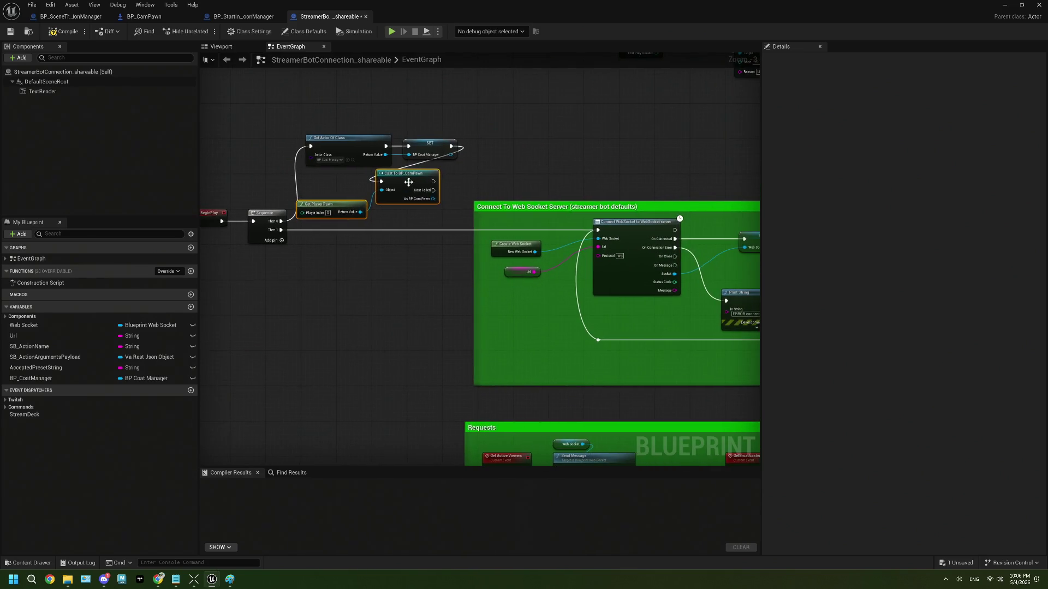
mouse_move(408, 182)
left_mouse_down()
mouse_move(513, 156)
mouse_move(499, 149)
left_mouse_up()
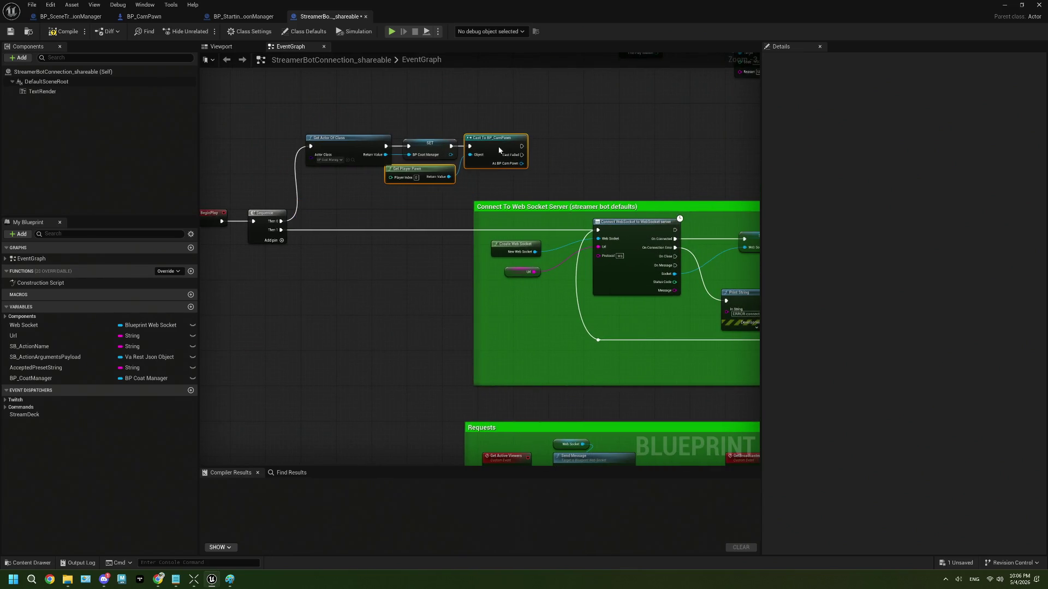
scroll(498, 149, "up", 3)
left_click(458, 188)
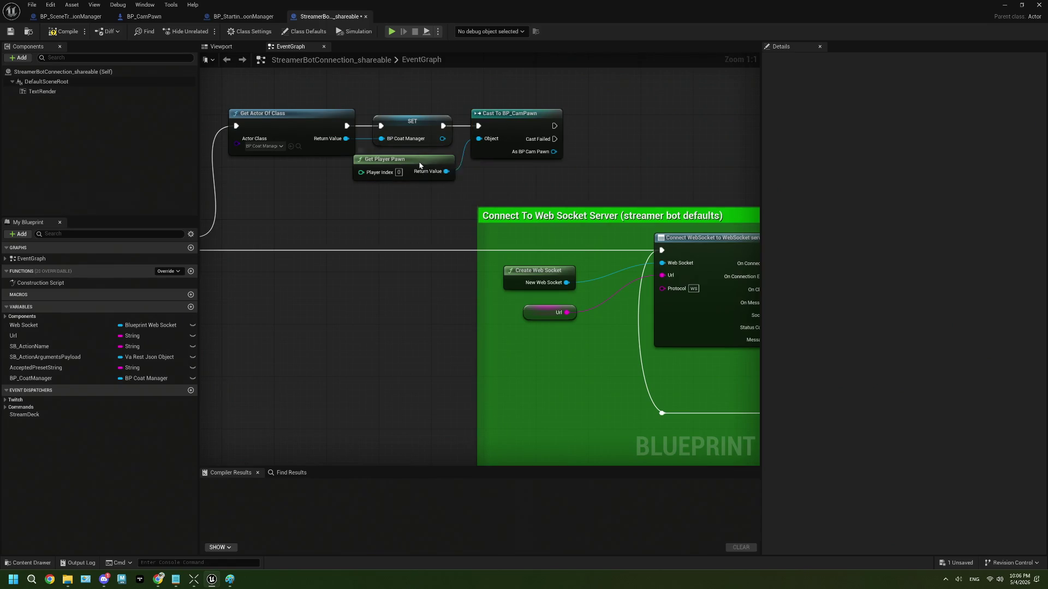
left_click(420, 165)
left_click(492, 184)
Step: Promote the cast's As BP Cam Pawn output to a new variable
left_click_drag(492, 184, 409, 198)
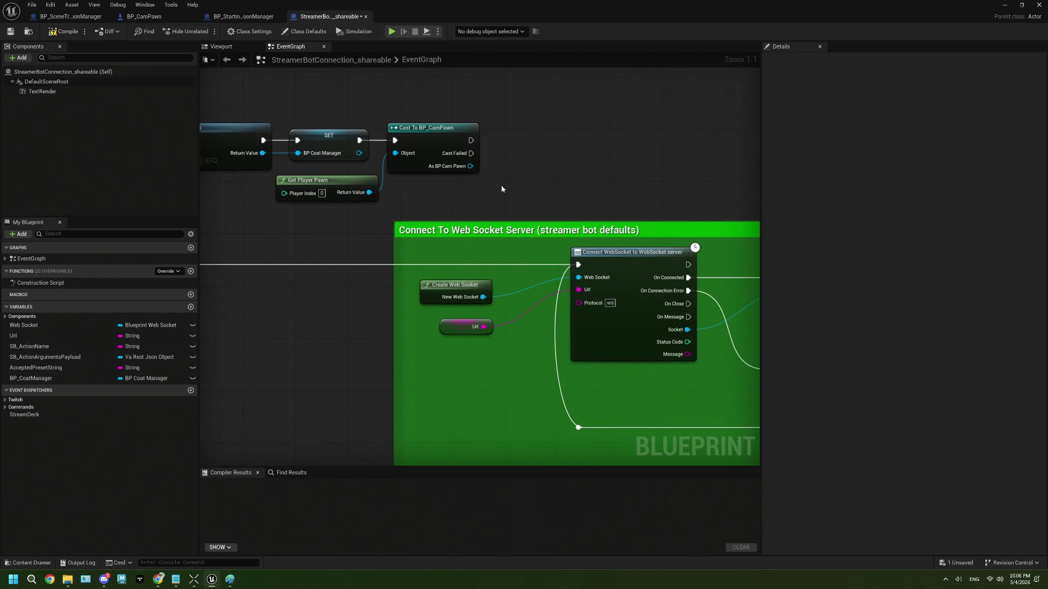
left_click_drag(502, 190, 437, 203)
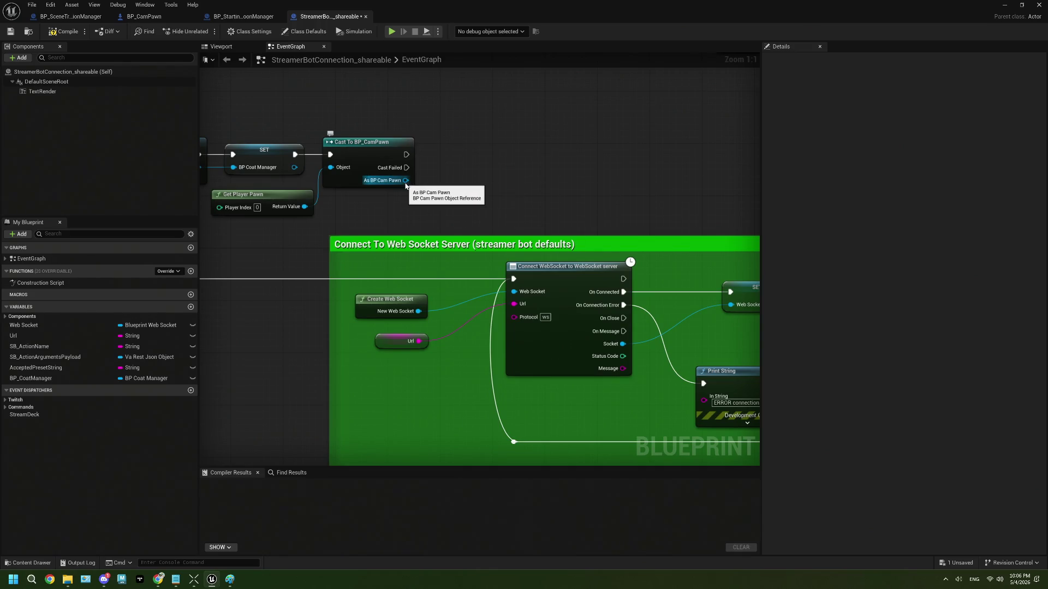
mouse_move(405, 181)
left_mouse_down()
mouse_move(423, 187)
mouse_move(457, 172)
left_mouse_up()
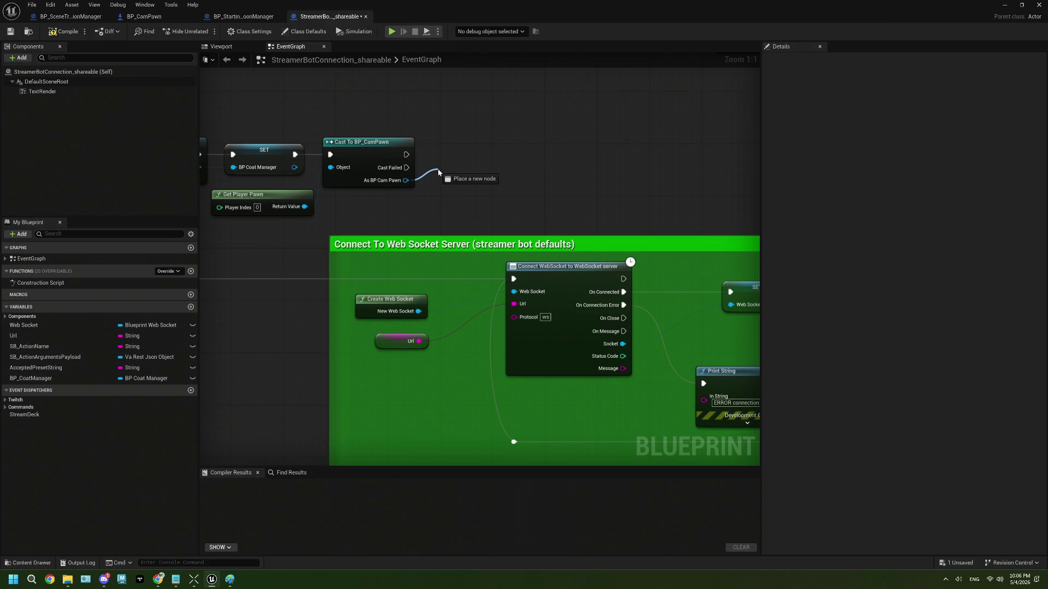
left_click_drag(438, 172, 439, 173)
left_click(491, 213)
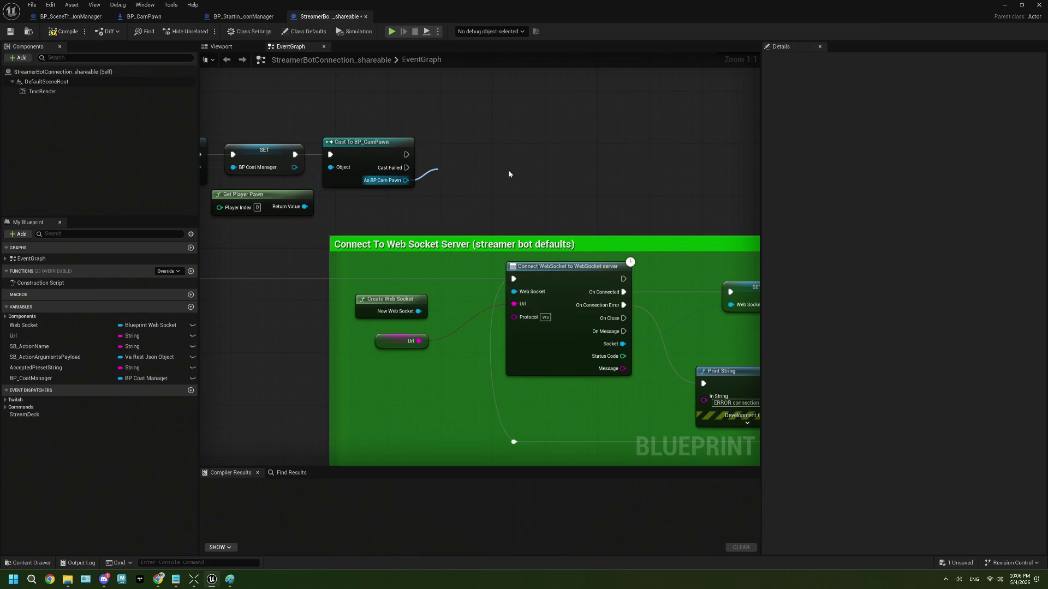
key("Return")
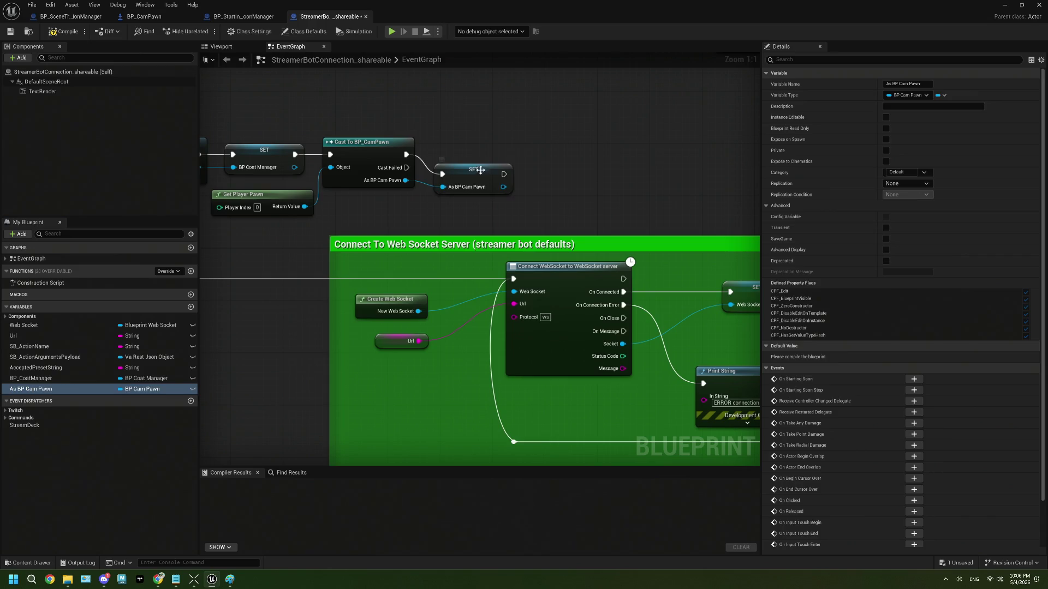
Step: Add a third Then 2 output pin to the Sequence node
left_click(473, 167)
scroll(473, 158, "down", 4)
scroll(476, 182, "down", 4)
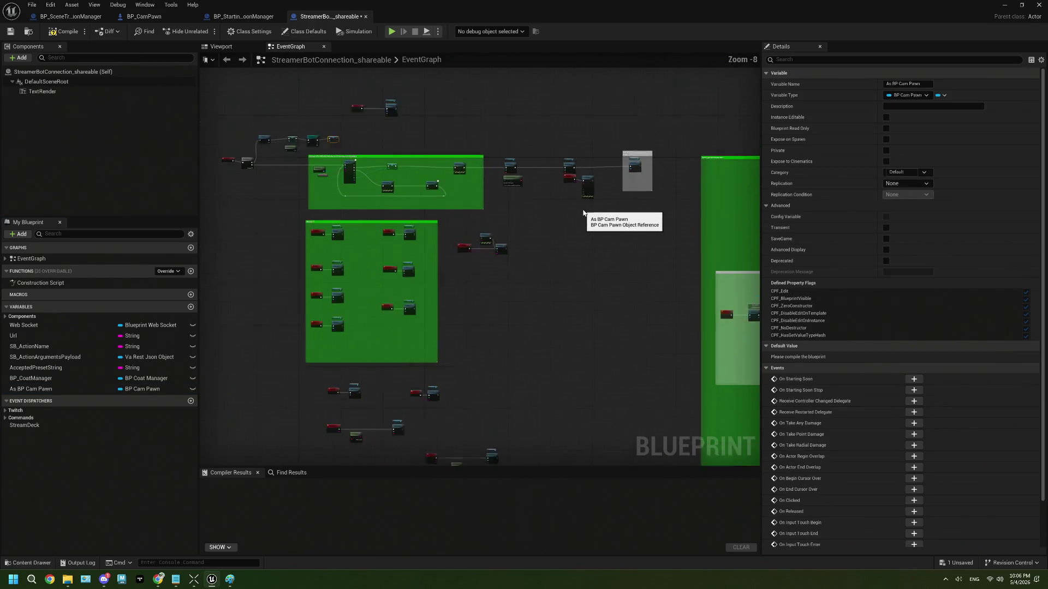
scroll(620, 205, "up", 4)
scroll(530, 225, "up", 2)
scroll(529, 226, "down", 2)
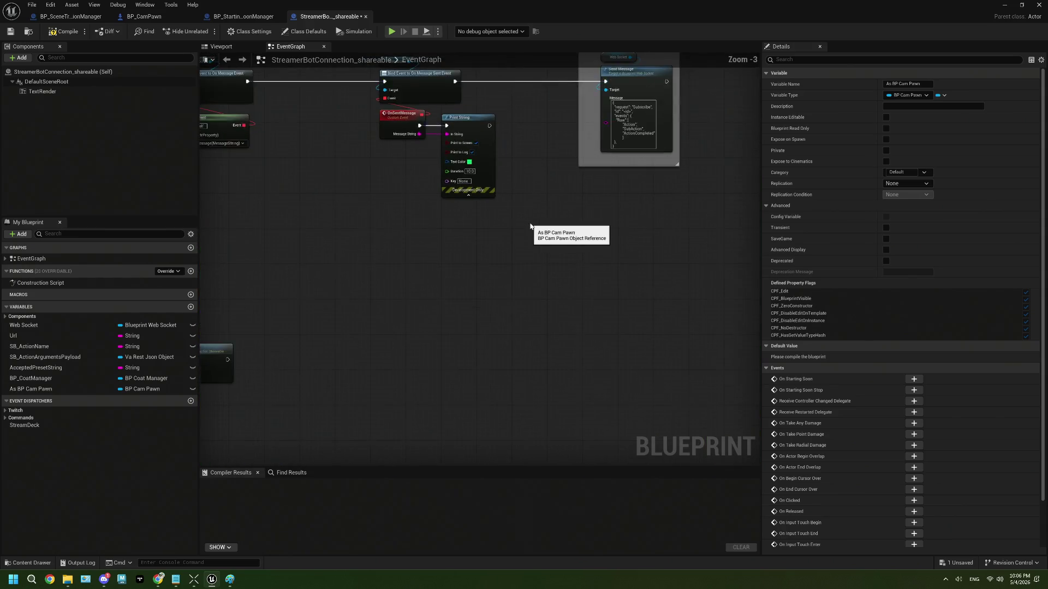
scroll(508, 231, "down", 4)
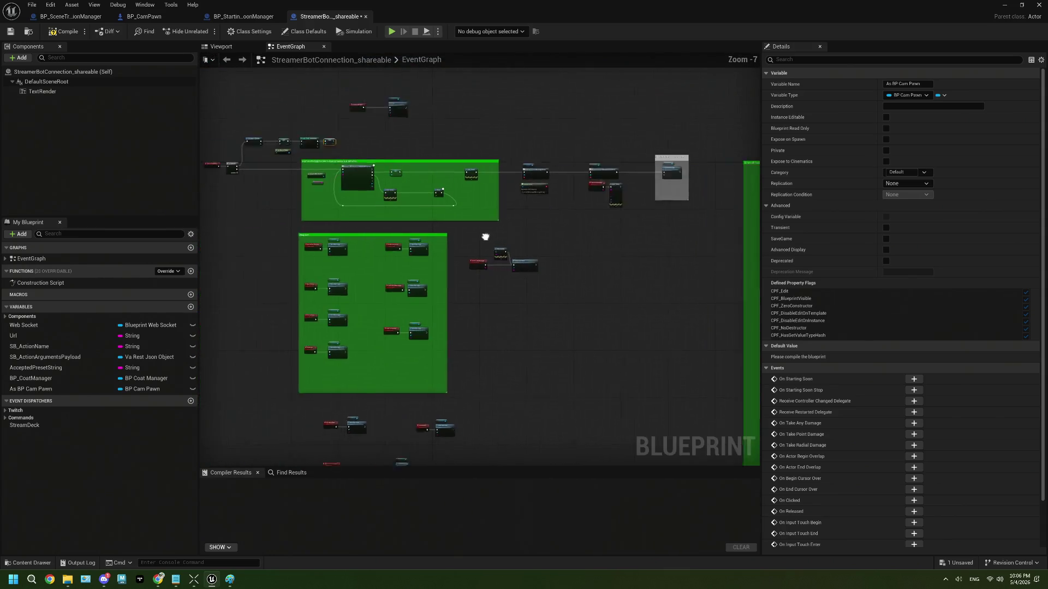
scroll(382, 185, "up", 7)
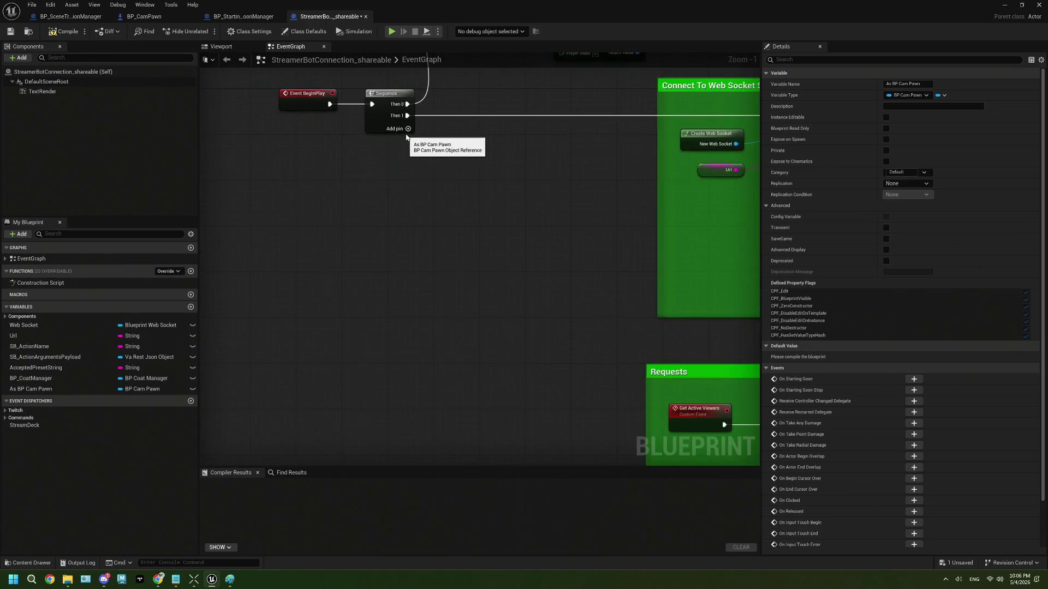
left_click(407, 129)
mouse_move(359, 205)
left_mouse_down()
mouse_move(311, 229)
mouse_move(310, 254)
left_mouse_up()
Step: Bind a new OnStartingSoon_Event to As BP Cam Pawn's On Starting Soon, driven by Then 2
left_click(85, 387)
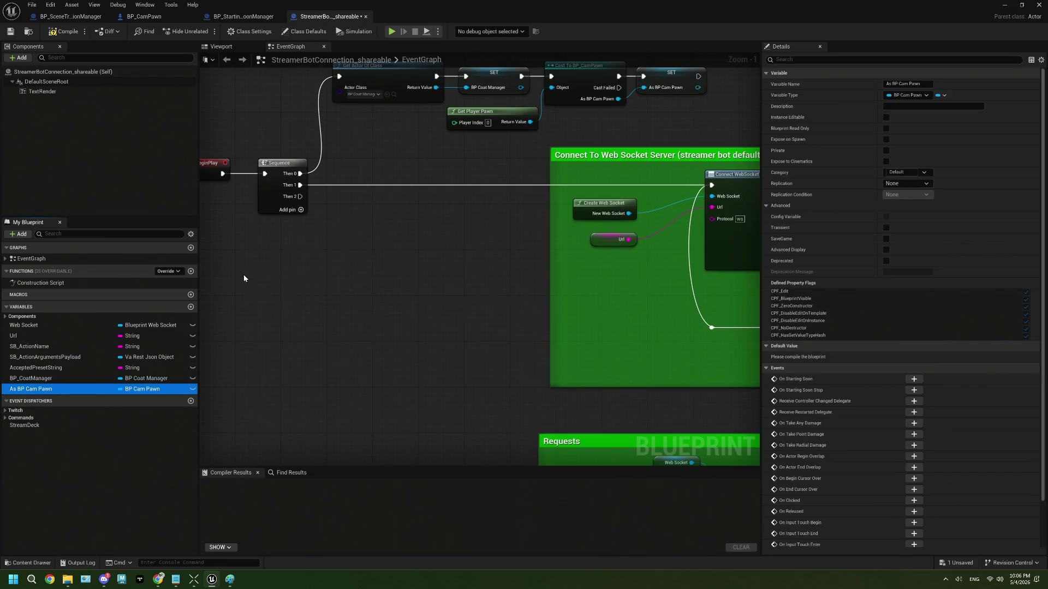
mouse_move(244, 278)
left_mouse_down()
mouse_move(266, 294)
mouse_move(262, 276)
mouse_move(311, 264)
left_mouse_up()
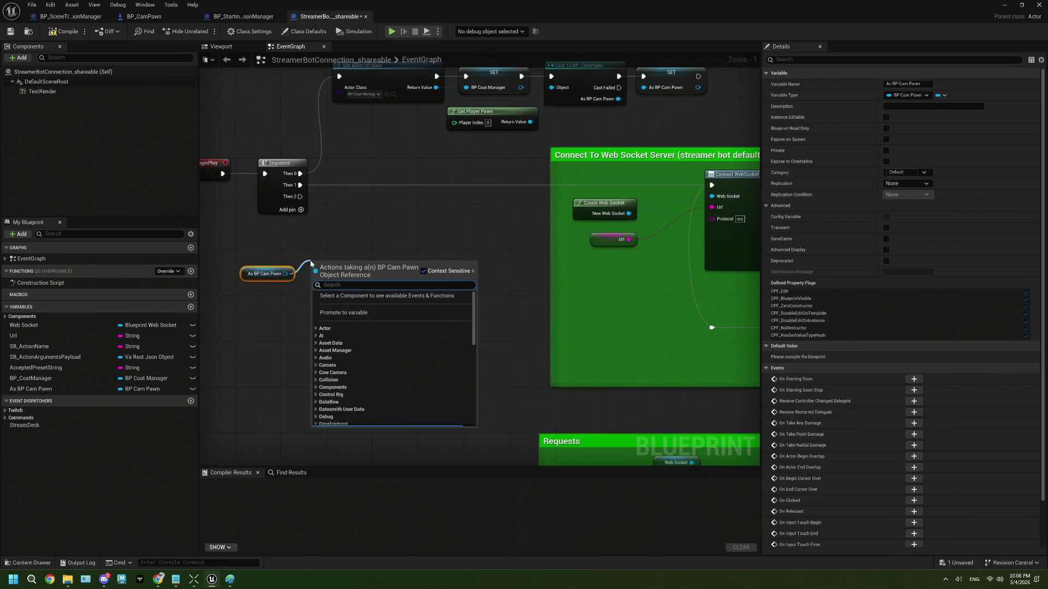
type("starting")
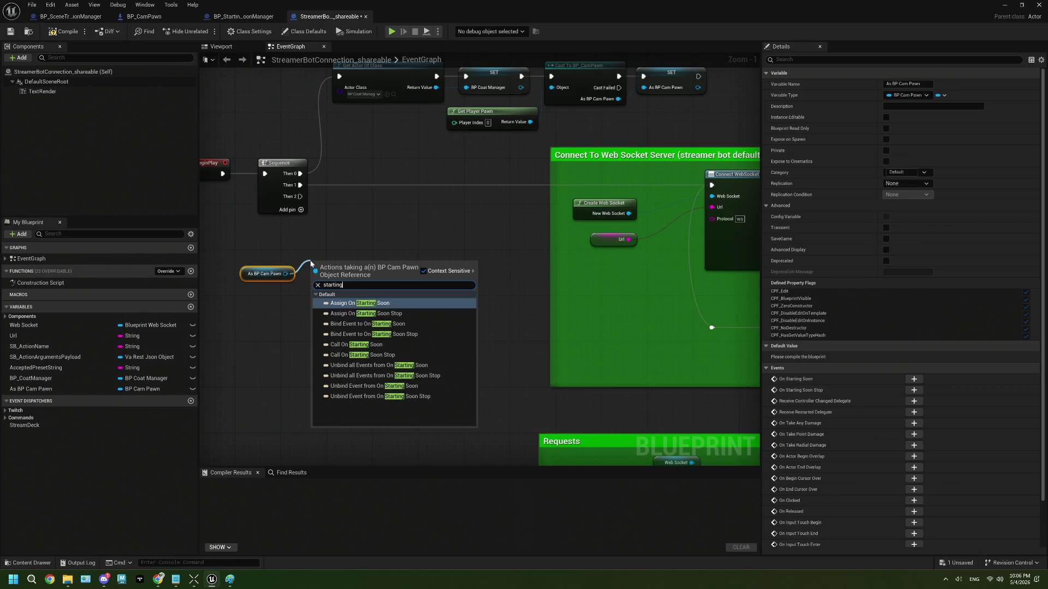
left_click(368, 306)
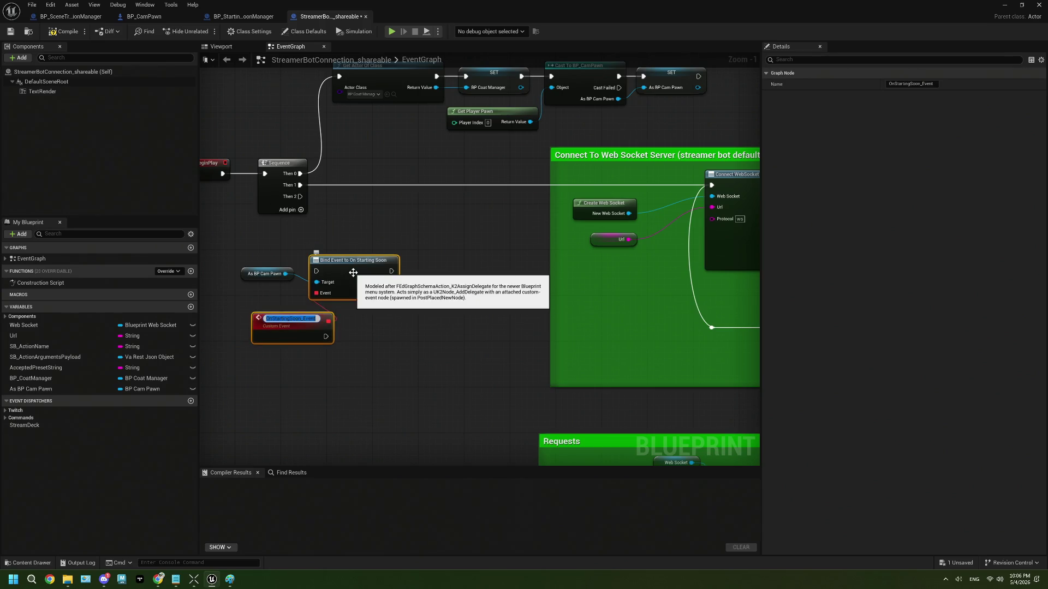
left_click(436, 355)
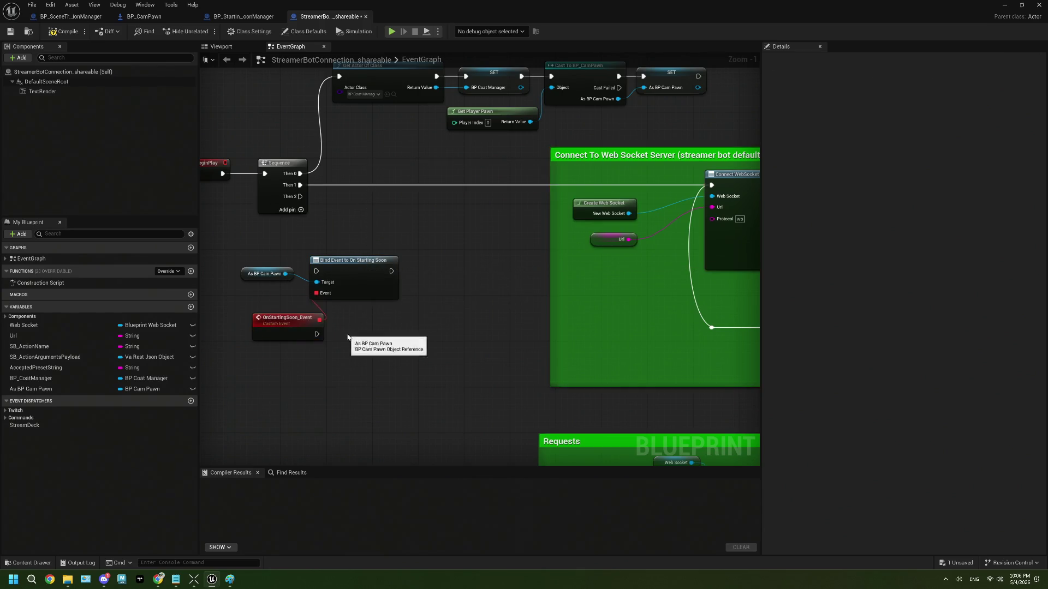
mouse_move(333, 275)
left_mouse_down()
mouse_move(410, 267)
mouse_move(433, 248)
left_mouse_up()
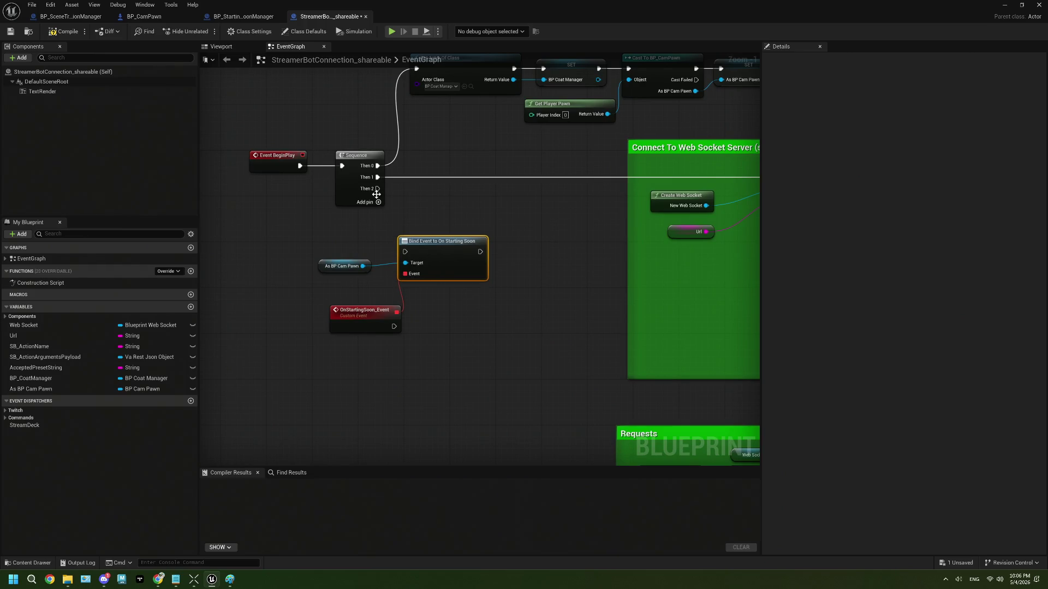
left_click_drag(377, 188, 385, 209)
left_click_drag(403, 250, 404, 251)
mouse_move(380, 314)
left_mouse_down()
mouse_move(363, 297)
mouse_move(407, 304)
mouse_move(382, 290)
left_mouse_up()
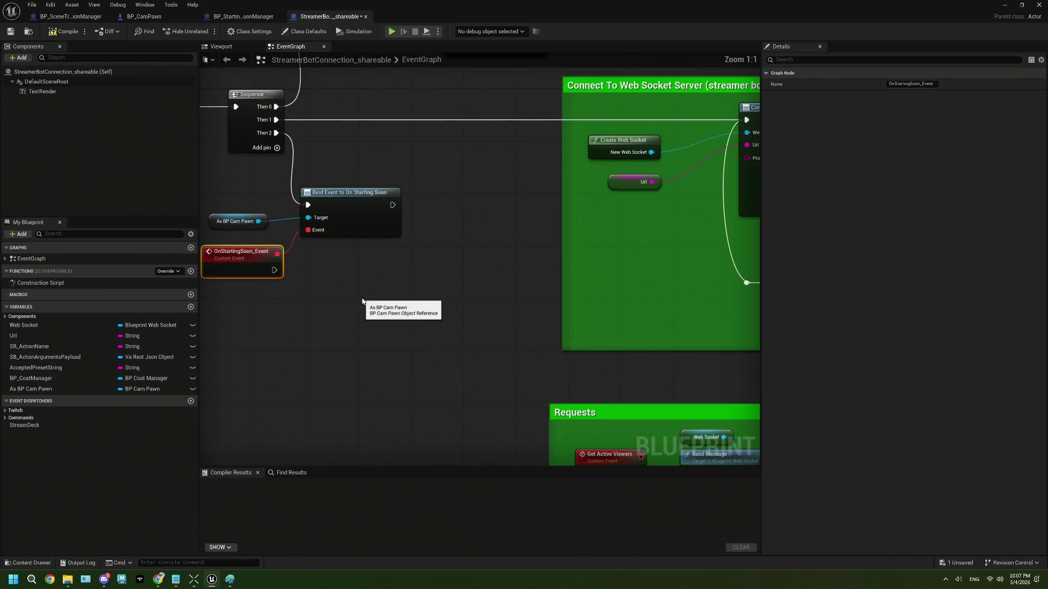
scroll(361, 297, "up", 1)
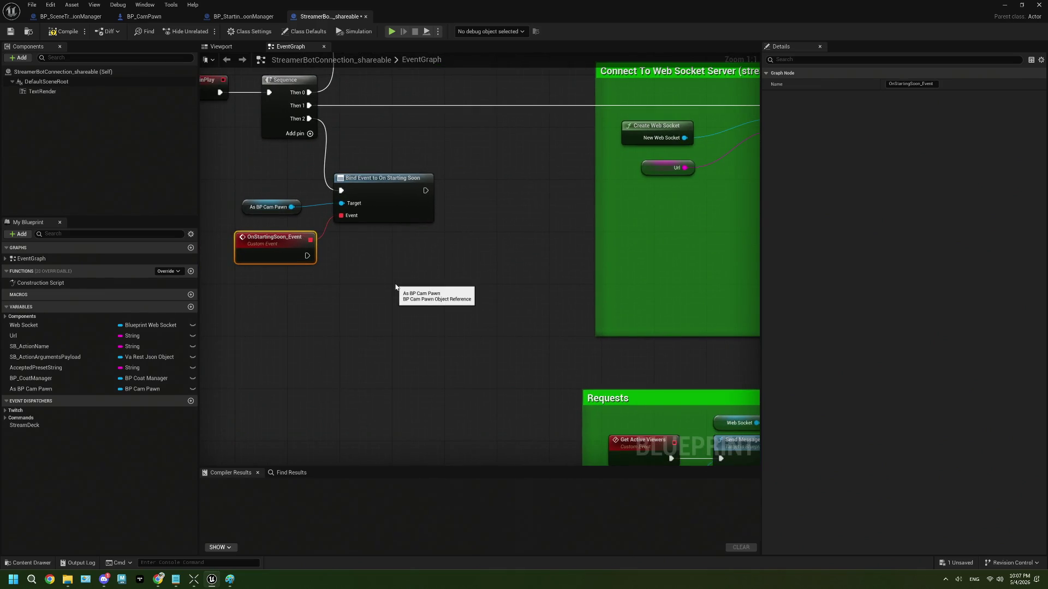